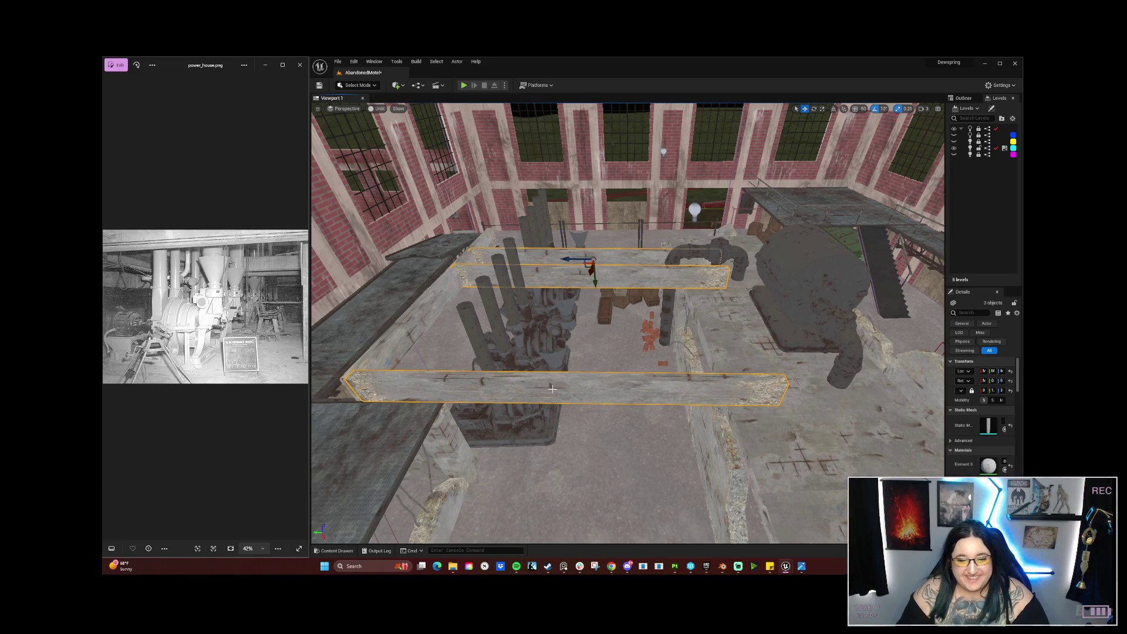
Step: Fly along the generator row, selecting the generators and framing the front one
{"action": "mouse_move", "coordinate": [588, 367]}
{"action": "left_mouse_down"}
{"action": "mouse_move", "coordinate": [540, 311]}
{"action": "mouse_move", "coordinate": [617, 348]}
{"action": "mouse_move", "coordinate": [668, 291]}
{"action": "mouse_move", "coordinate": [652, 374]}
{"action": "left_mouse_up"}
{"action": "left_click", "coordinate": [611, 346]}
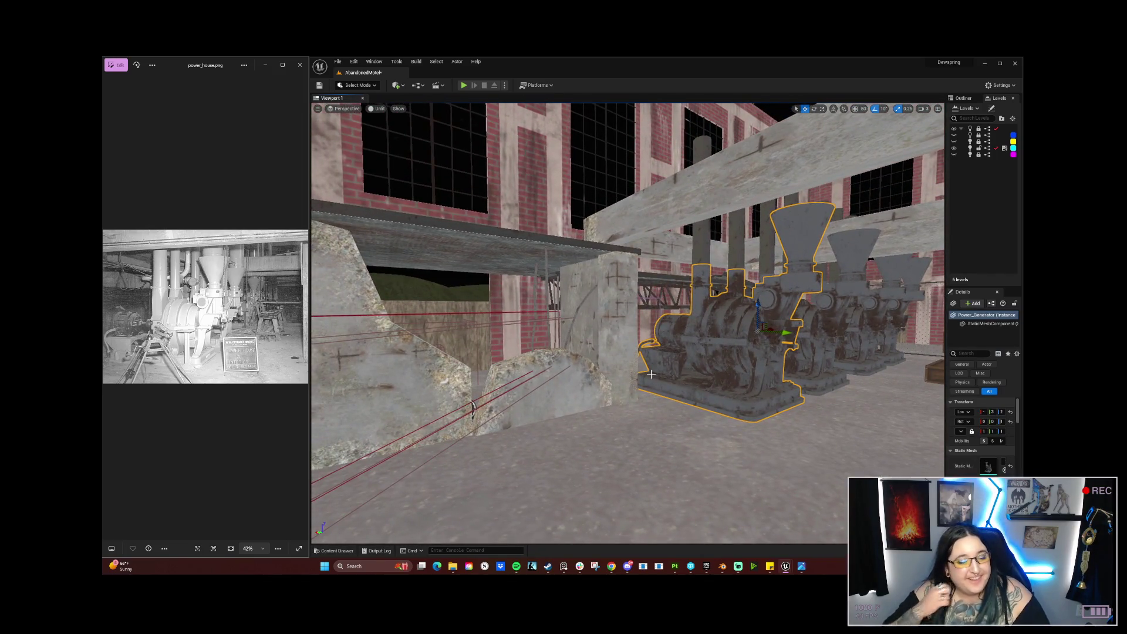
{"action": "mouse_move", "coordinate": [650, 373]}
{"action": "left_mouse_down"}
{"action": "mouse_move", "coordinate": [692, 399]}
{"action": "mouse_move", "coordinate": [682, 390]}
{"action": "left_mouse_up"}
{"action": "left_click_drag", "start_coordinate": [700, 350], "coordinate": [700, 350]}
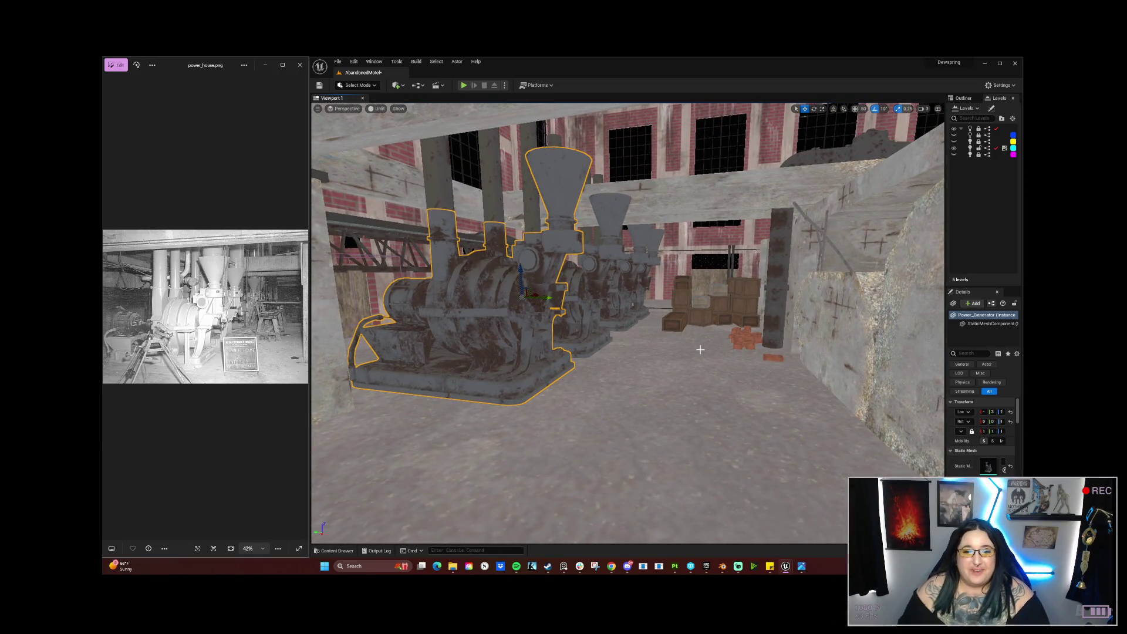
{"action": "left_click", "coordinate": [582, 301]}
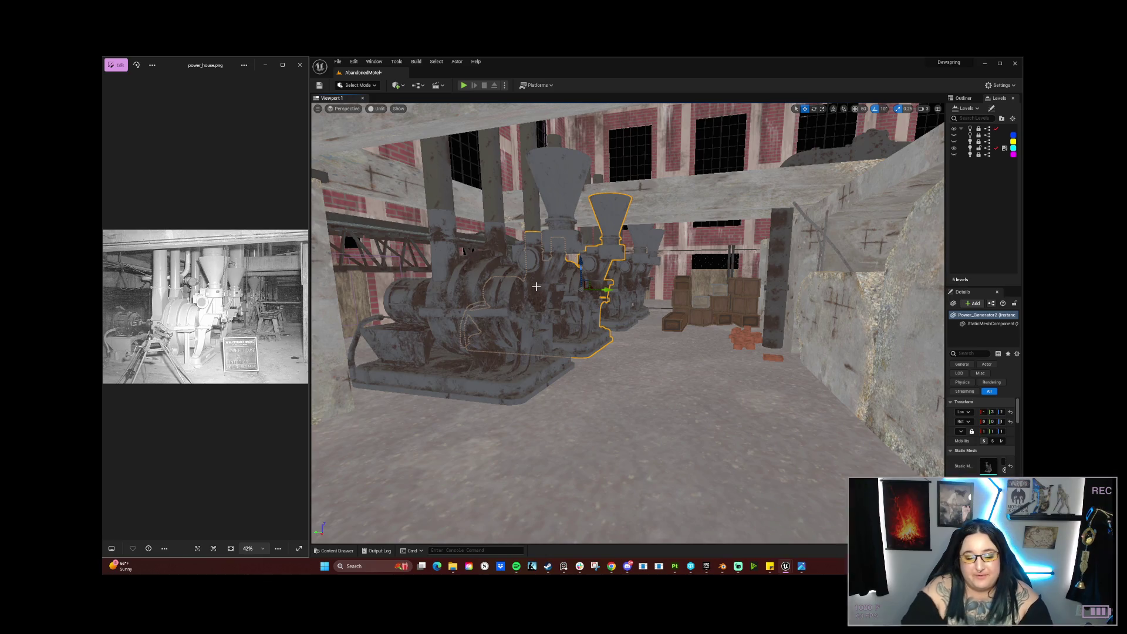
{"action": "left_click_drag", "start_coordinate": [590, 320], "coordinate": [668, 307]}
{"action": "left_click", "coordinate": [563, 281]}
{"action": "key", "text": "f"}
Step: Look over the concrete wall, crates and nearest generator from the side
{"action": "left_click_drag", "start_coordinate": [563, 281], "coordinate": [429, 243]}
{"action": "left_click", "coordinate": [464, 252]}
{"action": "left_click_drag", "start_coordinate": [526, 280], "coordinate": [524, 278]}
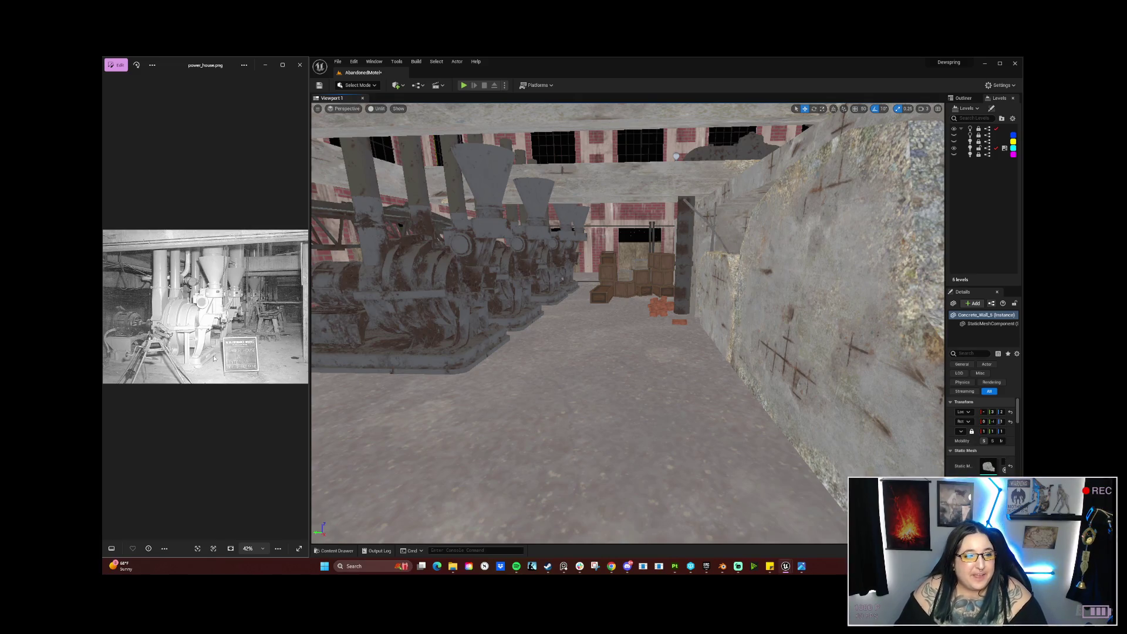
{"action": "mouse_move", "coordinate": [554, 369]}
{"action": "left_mouse_down"}
{"action": "mouse_move", "coordinate": [548, 358]}
{"action": "mouse_move", "coordinate": [527, 374]}
{"action": "mouse_move", "coordinate": [512, 346]}
{"action": "mouse_move", "coordinate": [494, 343]}
{"action": "mouse_move", "coordinate": [495, 326]}
{"action": "left_mouse_up"}
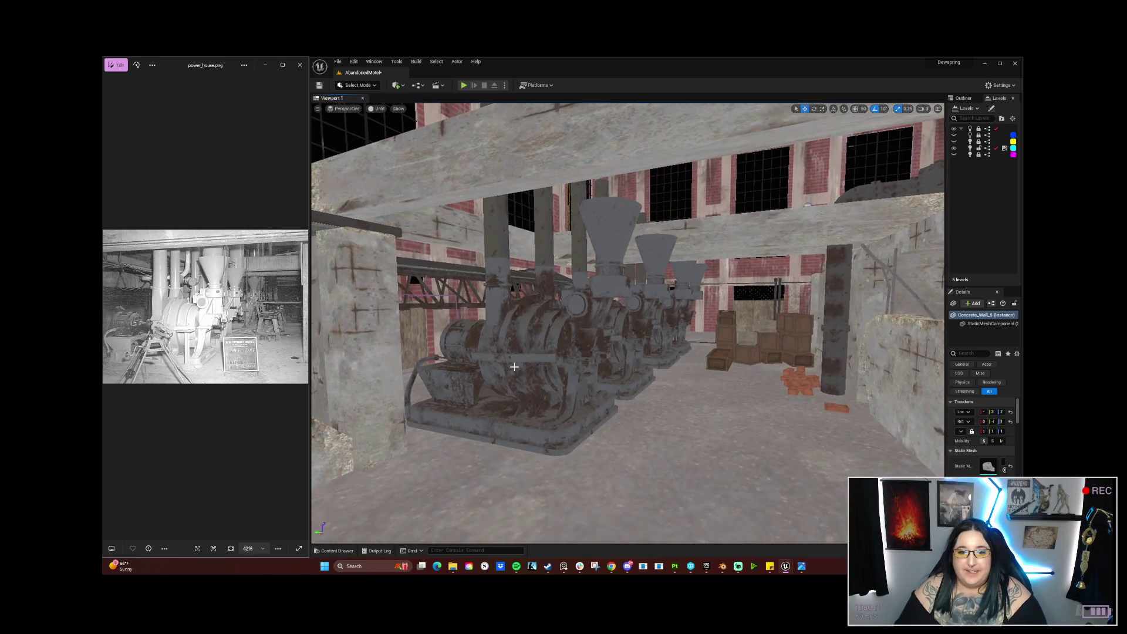
{"action": "left_click", "coordinate": [514, 367]}
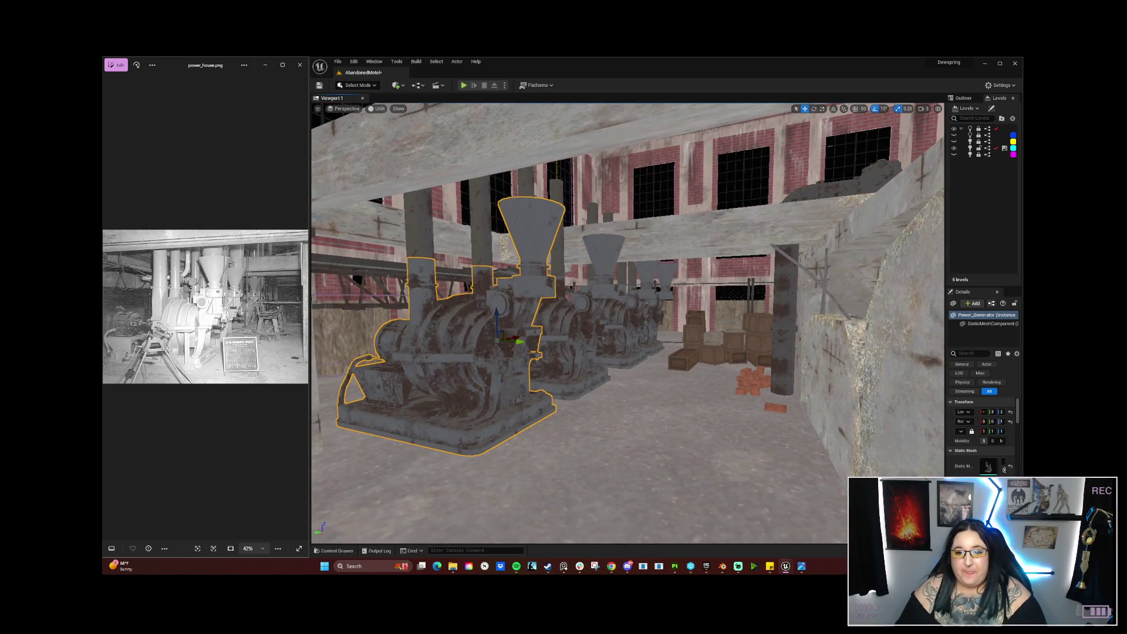
{"action": "mouse_move", "coordinate": [494, 326]}
{"action": "left_mouse_down"}
{"action": "mouse_move", "coordinate": [410, 320]}
{"action": "mouse_move", "coordinate": [435, 322]}
{"action": "mouse_move", "coordinate": [399, 340]}
{"action": "mouse_move", "coordinate": [393, 375]}
{"action": "mouse_move", "coordinate": [394, 341]}
{"action": "left_mouse_up"}
Step: Select the two overhead beams and scale them shorter along their length
{"action": "left_click", "coordinate": [657, 194]}
{"action": "left_click", "coordinate": [615, 315]}
{"action": "left_click", "coordinate": [588, 419], "text": "ctrl"}
{"action": "left_click_drag", "start_coordinate": [587, 420], "coordinate": [663, 425]}
{"action": "key", "text": "r"}
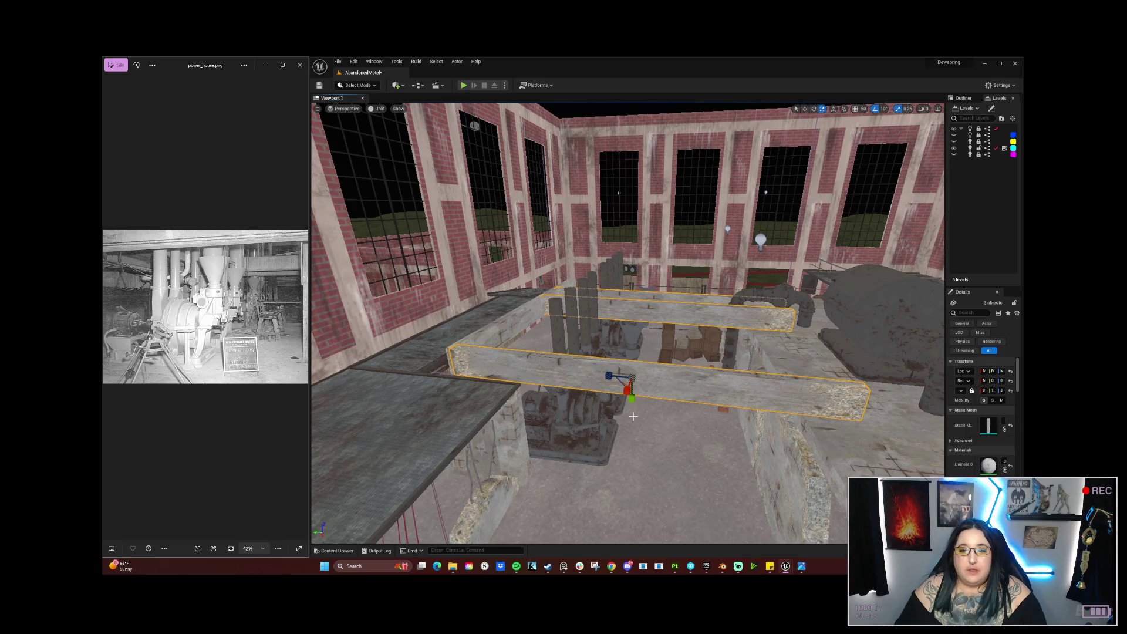
{"action": "mouse_move", "coordinate": [609, 376]}
{"action": "left_mouse_down"}
{"action": "mouse_move", "coordinate": [576, 371]}
{"action": "mouse_move", "coordinate": [602, 414]}
{"action": "left_mouse_up"}
Step: Frame the three selected beams and view them from above and below to check their fit
{"action": "key", "text": "w"}
{"action": "key", "text": "e"}
{"action": "key", "text": "r"}
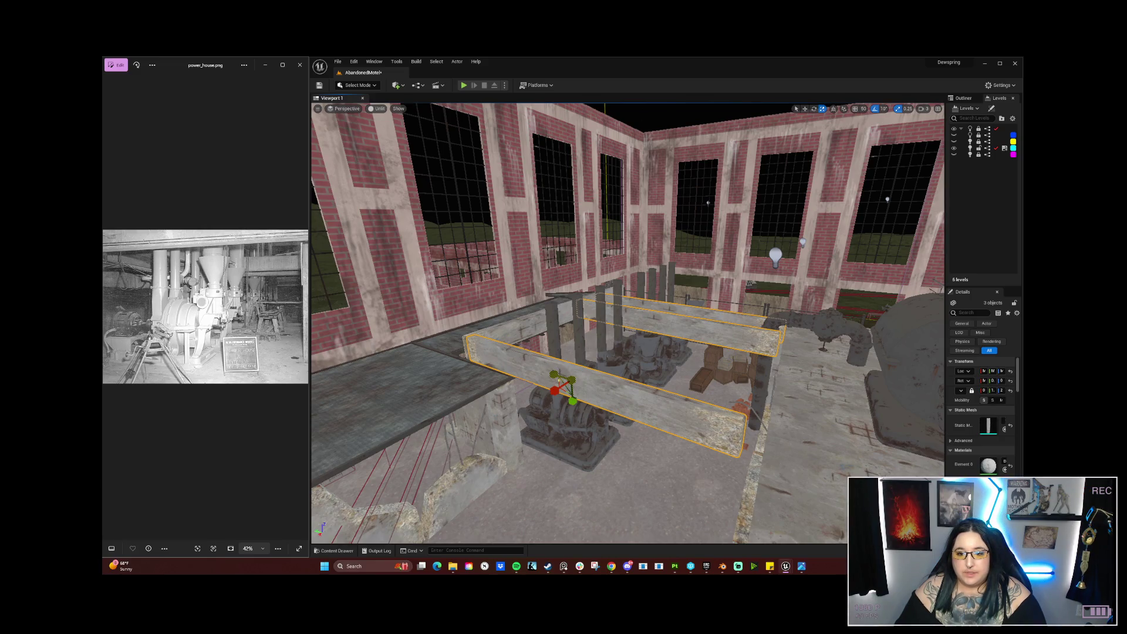
{"action": "mouse_move", "coordinate": [552, 375]}
{"action": "left_mouse_down"}
{"action": "mouse_move", "coordinate": [522, 405]}
{"action": "mouse_move", "coordinate": [534, 395]}
{"action": "left_mouse_up"}
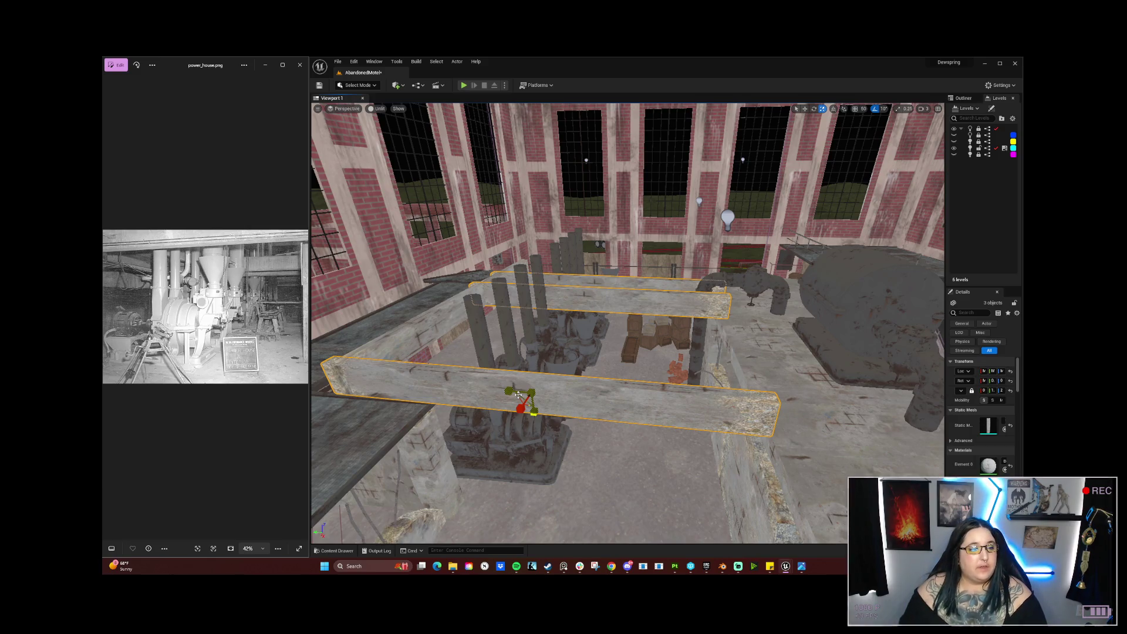
{"action": "mouse_move", "coordinate": [519, 394]}
{"action": "left_mouse_down"}
{"action": "mouse_move", "coordinate": [446, 405]}
{"action": "mouse_move", "coordinate": [452, 457]}
{"action": "left_mouse_up"}
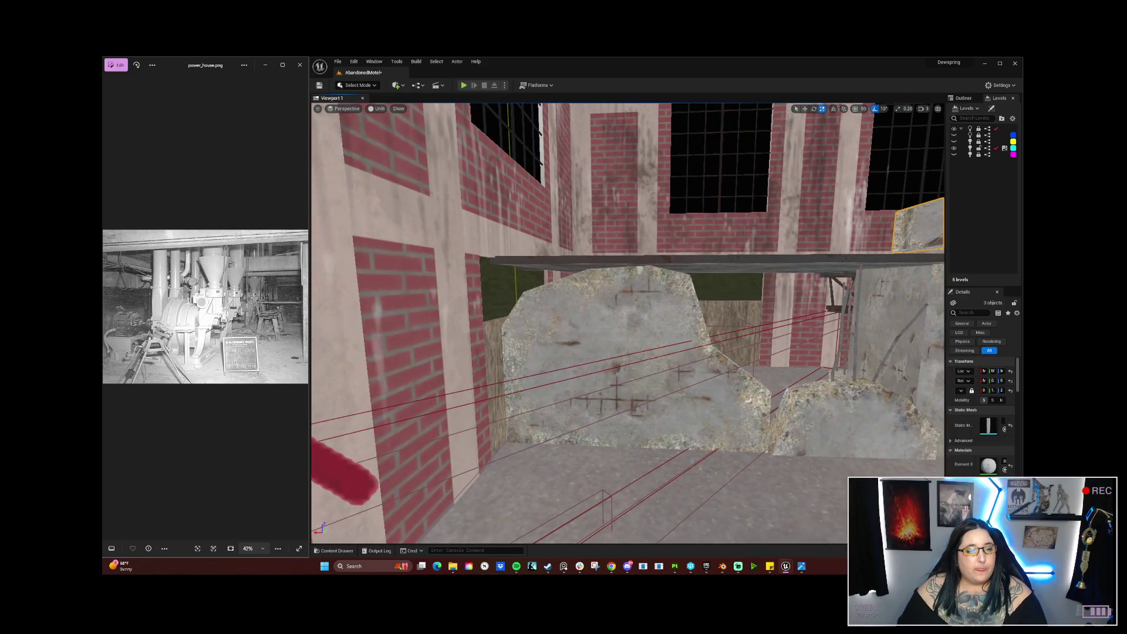
{"action": "key", "text": "f"}
{"action": "mouse_move", "coordinate": [452, 458]}
{"action": "left_mouse_down"}
{"action": "mouse_move", "coordinate": [452, 423]}
{"action": "mouse_move", "coordinate": [517, 425]}
{"action": "mouse_move", "coordinate": [475, 417]}
{"action": "left_mouse_up"}
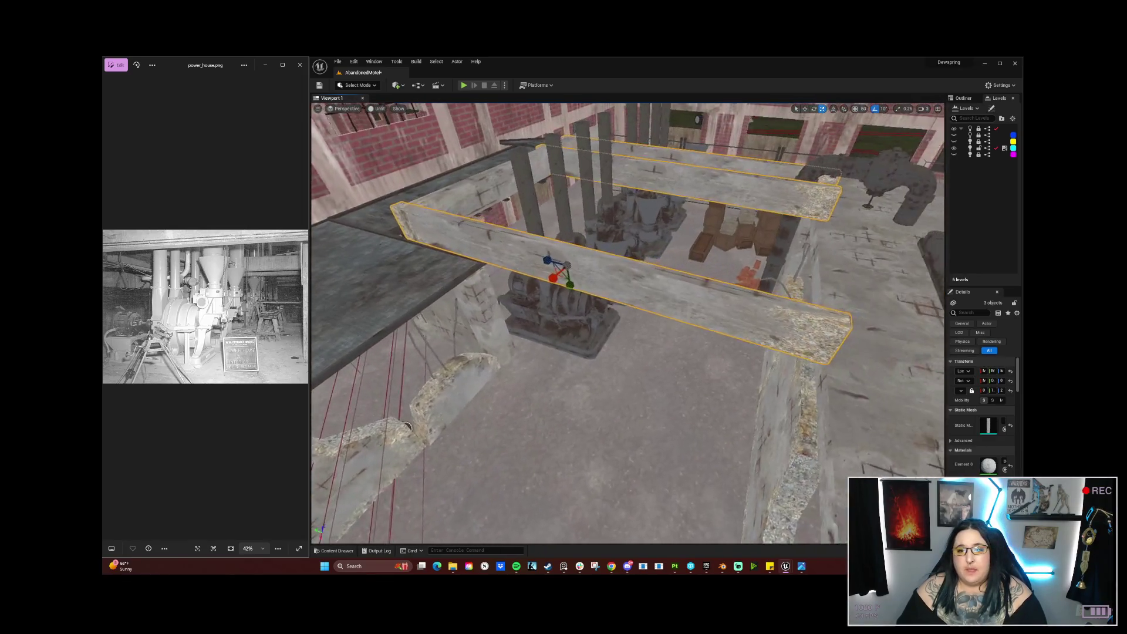
{"action": "left_click_drag", "start_coordinate": [643, 321], "coordinate": [640, 322]}
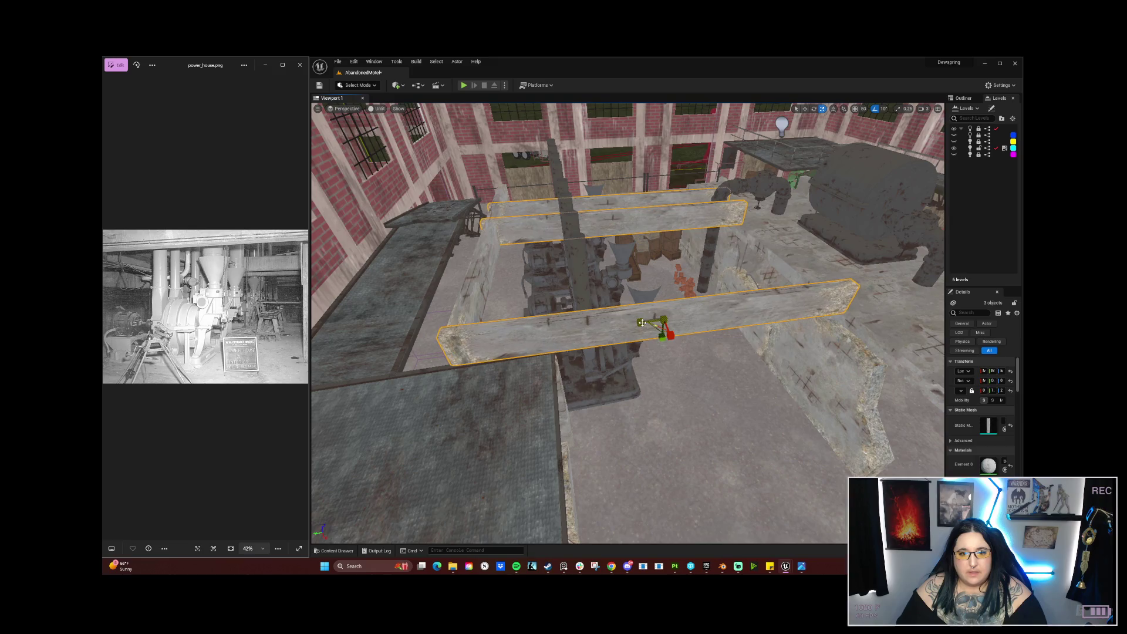
Step: Select the lower and upper beams and view all three from a new angle
{"action": "left_click", "coordinate": [581, 355]}
{"action": "left_click_drag", "start_coordinate": [643, 321], "coordinate": [422, 303]}
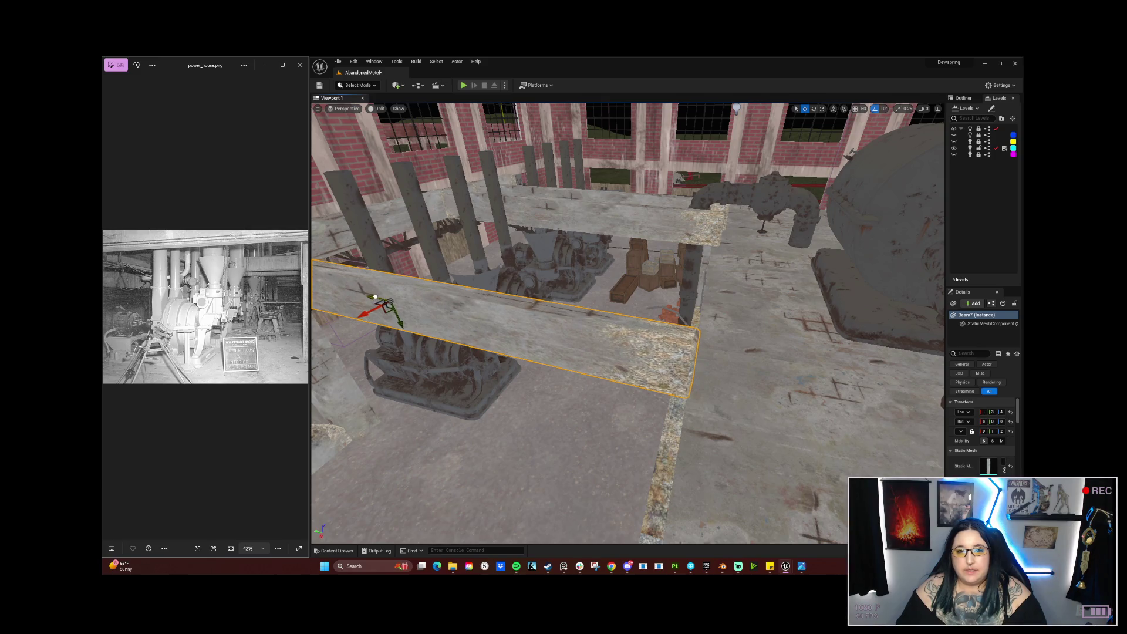
{"action": "mouse_move", "coordinate": [375, 297]}
{"action": "left_mouse_down"}
{"action": "mouse_move", "coordinate": [387, 259]}
{"action": "mouse_move", "coordinate": [387, 292]}
{"action": "left_mouse_up"}
{"action": "mouse_move", "coordinate": [506, 234]}
{"action": "left_mouse_down"}
{"action": "mouse_move", "coordinate": [507, 246]}
{"action": "mouse_move", "coordinate": [507, 234]}
{"action": "left_mouse_up"}
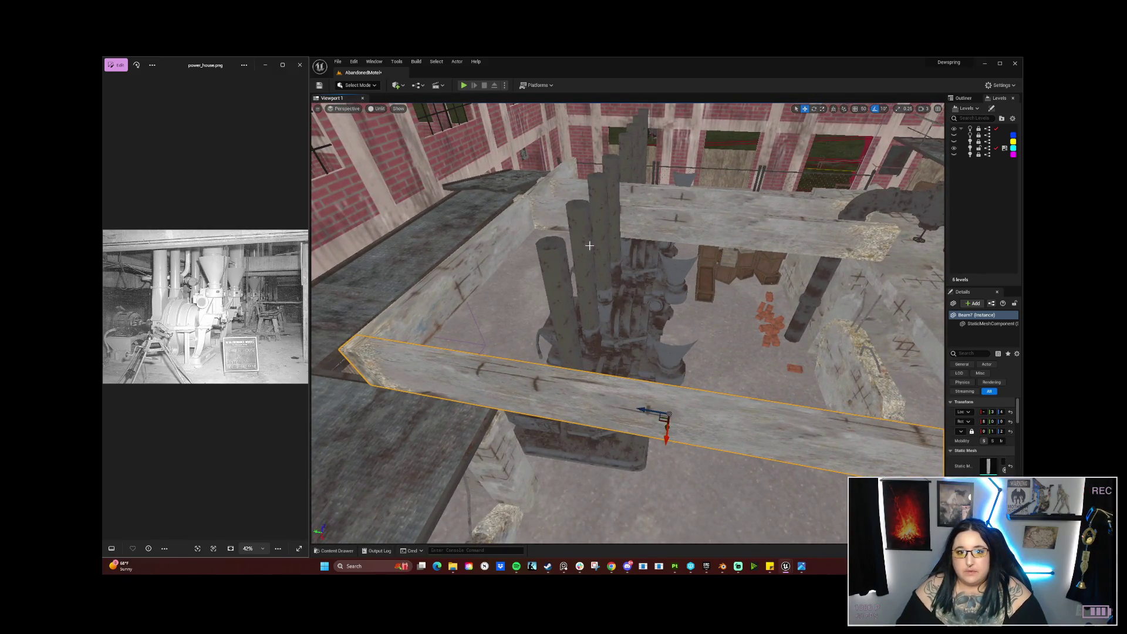
{"action": "left_click", "coordinate": [669, 234], "text": "ctrl"}
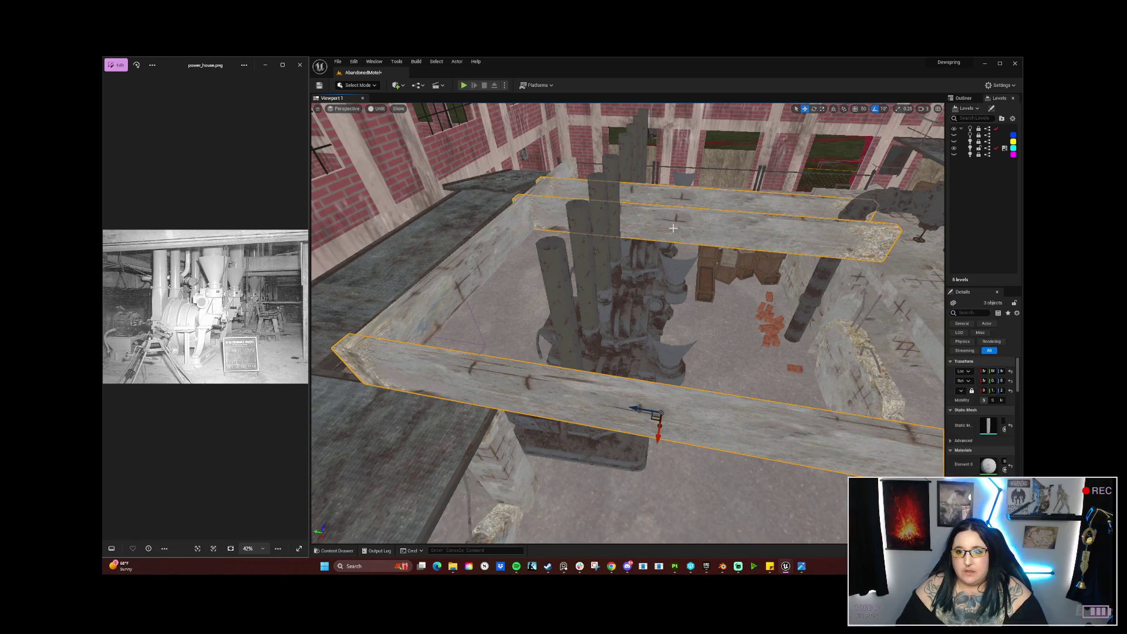
{"action": "left_click_drag", "start_coordinate": [587, 352], "coordinate": [586, 387]}
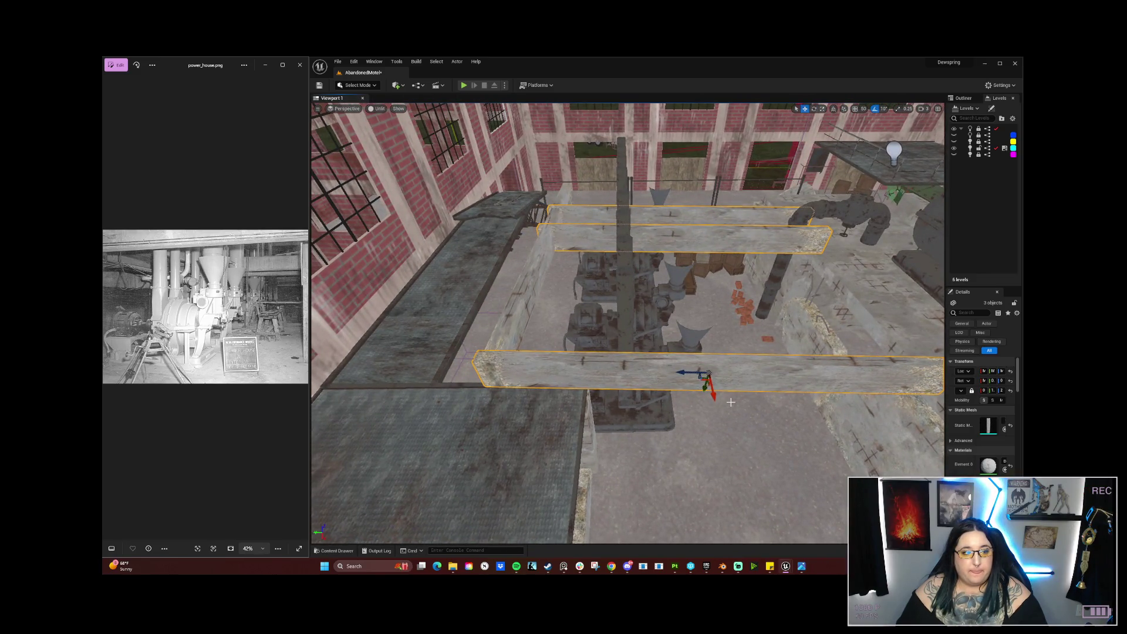
{"action": "mouse_move", "coordinate": [761, 414]}
{"action": "left_mouse_down"}
{"action": "mouse_move", "coordinate": [761, 405]}
{"action": "mouse_move", "coordinate": [728, 399]}
{"action": "mouse_move", "coordinate": [716, 454]}
{"action": "mouse_move", "coordinate": [678, 435]}
{"action": "left_mouse_up"}
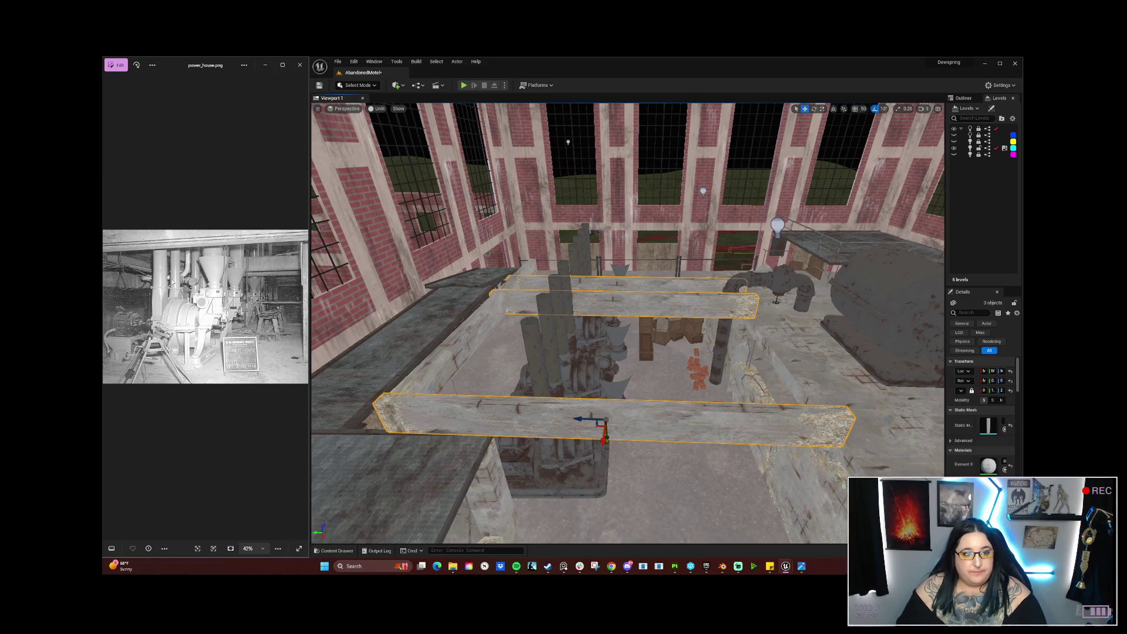
Step: Shorten the beams slightly and rotate them -3.24° about the vertical axis
{"action": "key", "text": "e"}
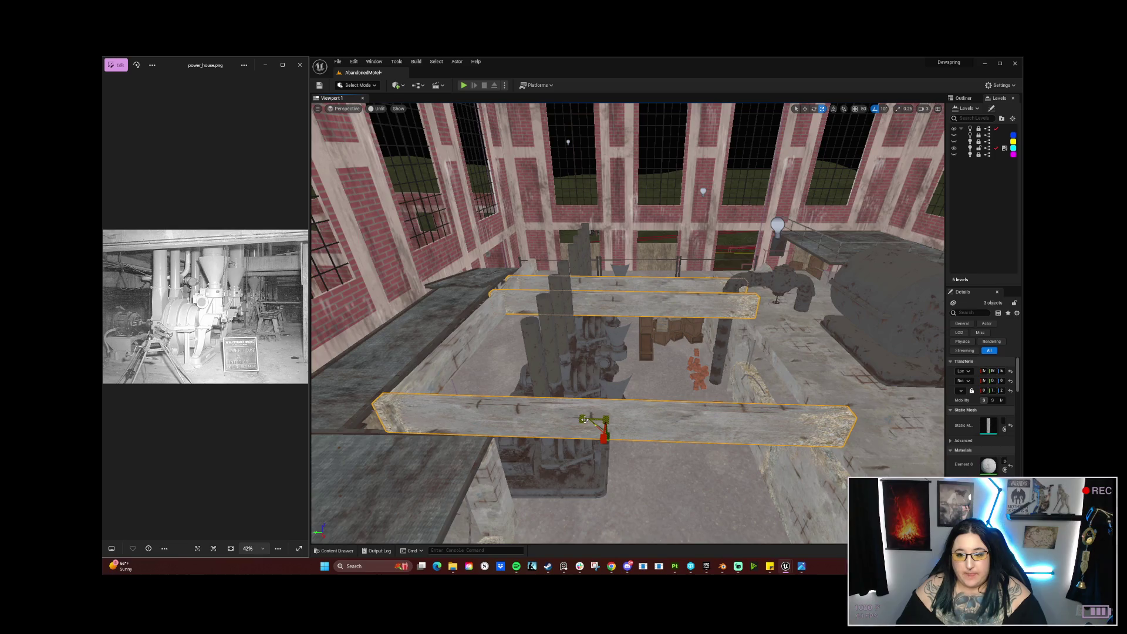
{"action": "mouse_move", "coordinate": [583, 419]}
{"action": "left_mouse_down"}
{"action": "mouse_move", "coordinate": [487, 421]}
{"action": "mouse_move", "coordinate": [588, 419]}
{"action": "left_mouse_up"}
{"action": "key", "text": "w"}
{"action": "key", "text": "e"}
{"action": "left_click_drag", "start_coordinate": [497, 407], "coordinate": [499, 407]}
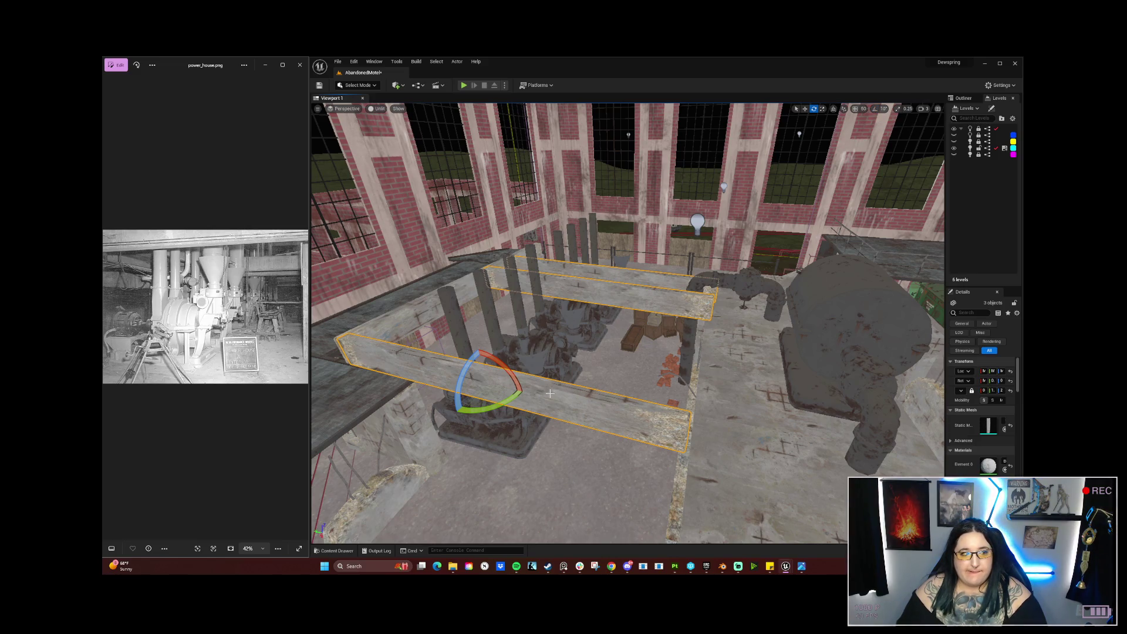
{"action": "mouse_move", "coordinate": [486, 411]}
{"action": "left_mouse_down"}
{"action": "mouse_move", "coordinate": [455, 413]}
{"action": "mouse_move", "coordinate": [469, 379]}
{"action": "mouse_move", "coordinate": [558, 370]}
{"action": "mouse_move", "coordinate": [601, 390]}
{"action": "mouse_move", "coordinate": [551, 399]}
{"action": "left_mouse_up"}
Step: Shift the three beams slightly left so they sit squarely across the bay
{"action": "key", "text": "w"}
{"action": "mouse_move", "coordinate": [748, 303]}
{"action": "left_mouse_down"}
{"action": "mouse_move", "coordinate": [616, 314]}
{"action": "mouse_move", "coordinate": [659, 332]}
{"action": "mouse_move", "coordinate": [622, 331]}
{"action": "left_mouse_up"}
{"action": "mouse_move", "coordinate": [750, 433]}
{"action": "left_mouse_down"}
{"action": "mouse_move", "coordinate": [675, 393]}
{"action": "mouse_move", "coordinate": [639, 411]}
{"action": "left_mouse_up"}
{"action": "left_click_drag", "start_coordinate": [721, 380], "coordinate": [721, 380]}
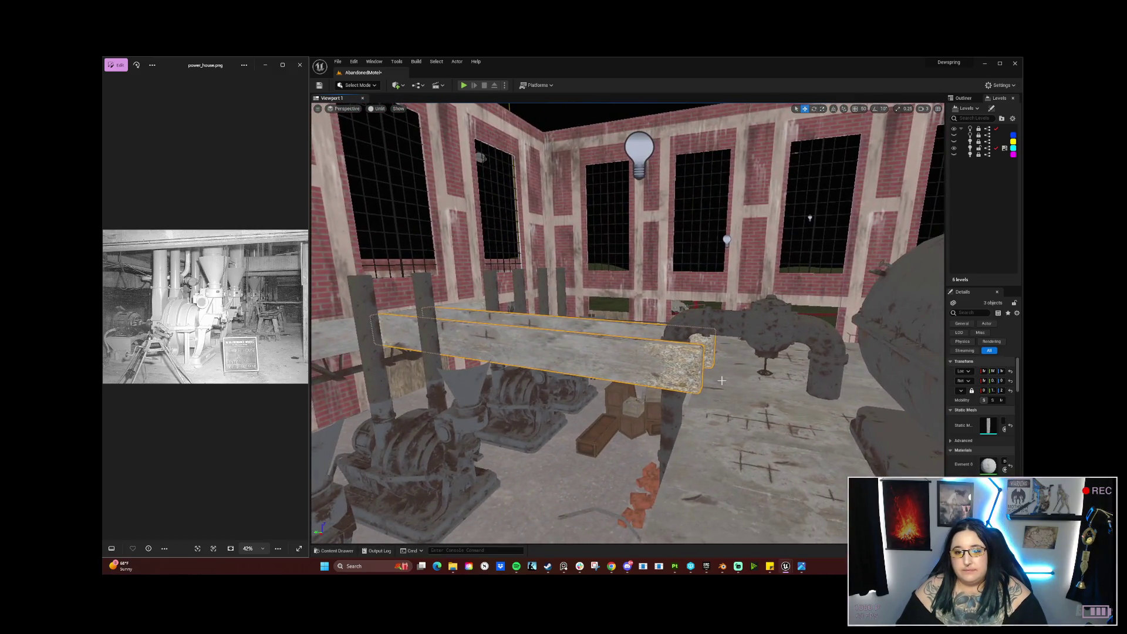
Step: Nudge Beam9 slightly right, then fly around it to check its placement over the generators
{"action": "left_click", "coordinate": [699, 347]}
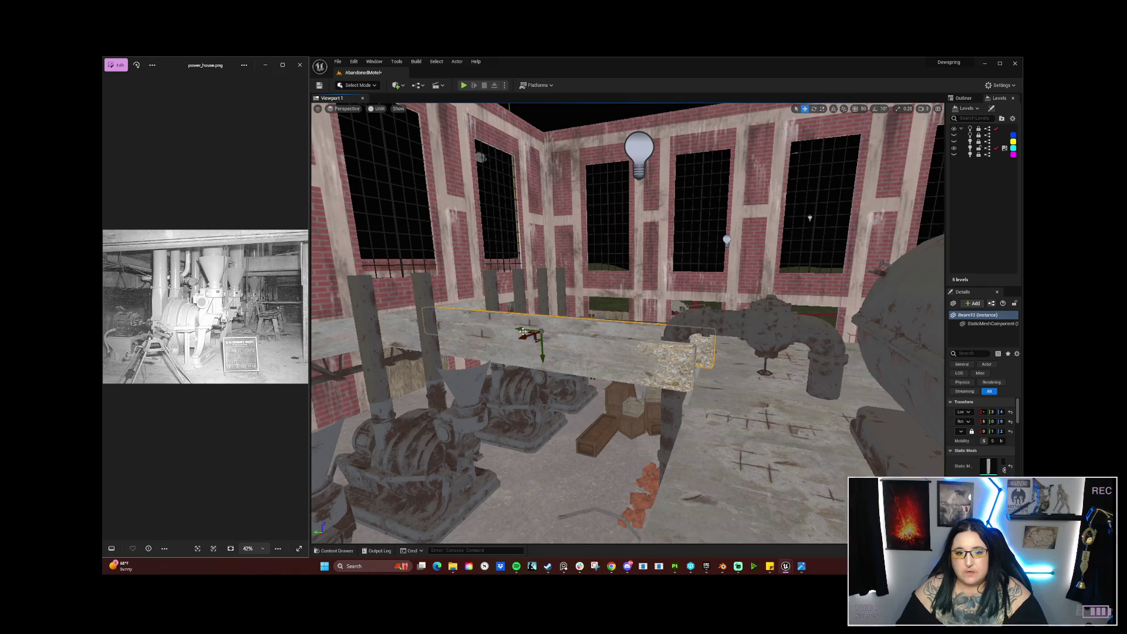
{"action": "left_click_drag", "start_coordinate": [512, 330], "coordinate": [516, 330]}
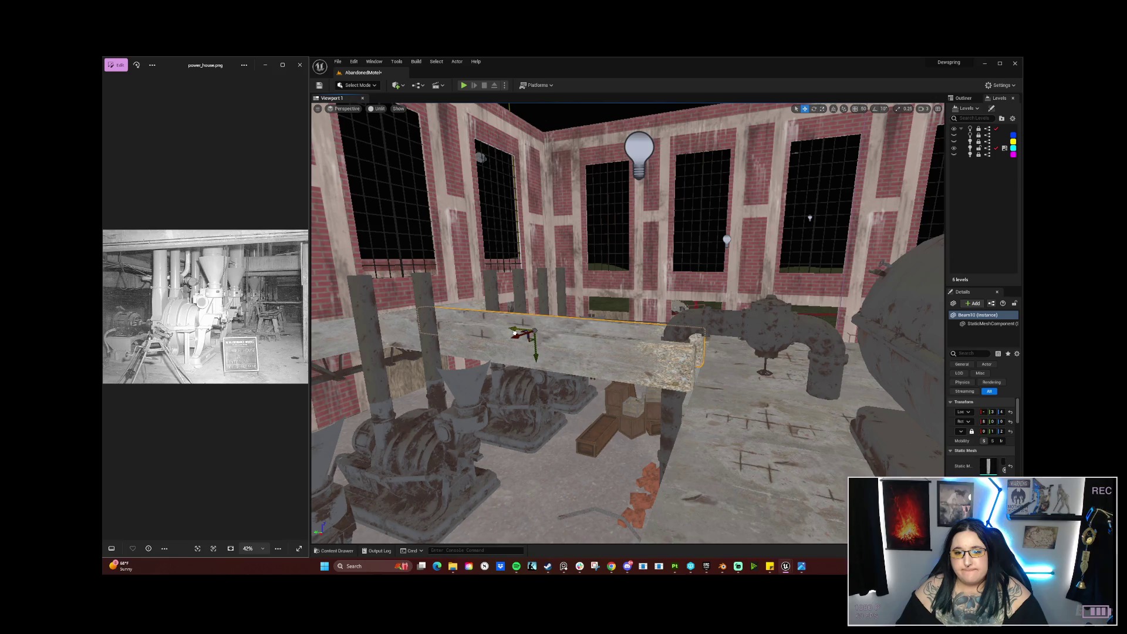
{"action": "key", "text": "w"}
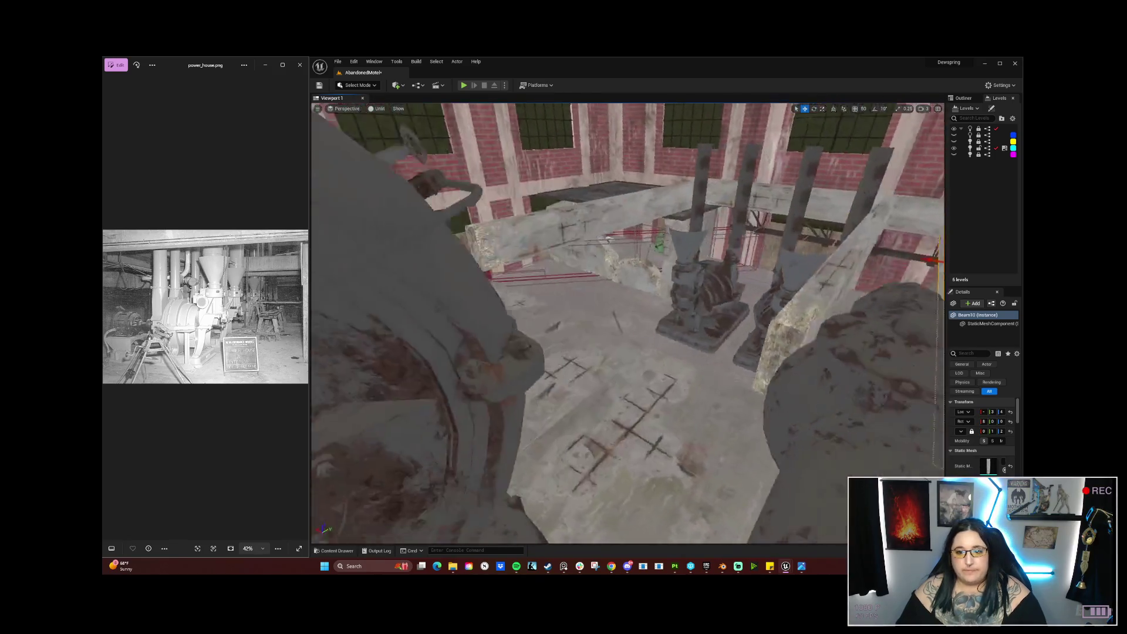
{"action": "key", "text": "w"}
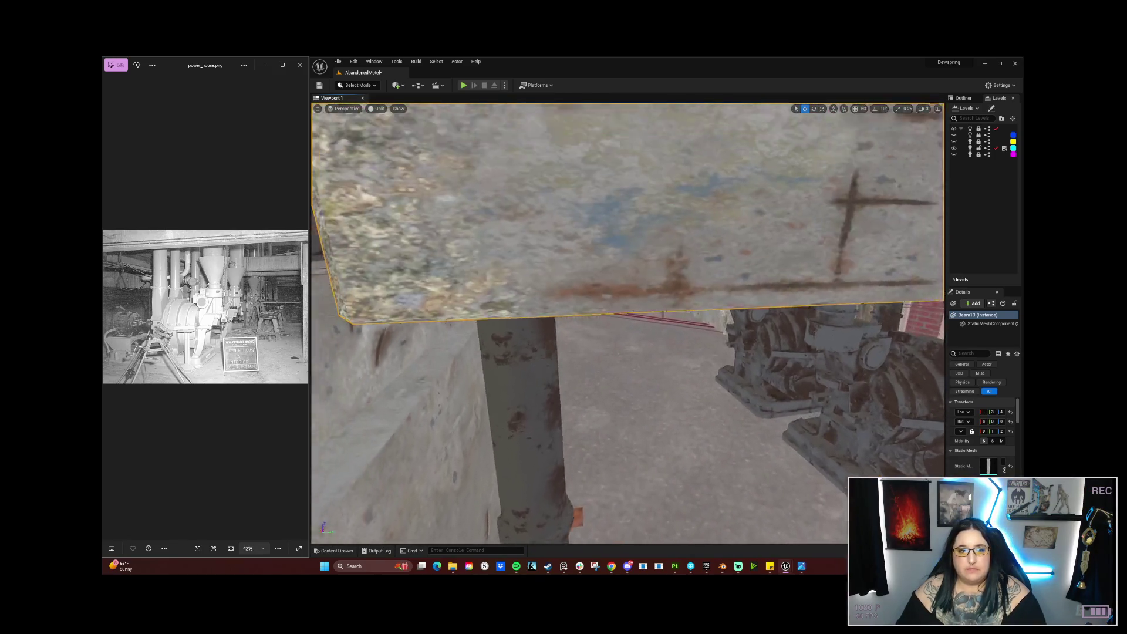
{"action": "key", "text": "s"}
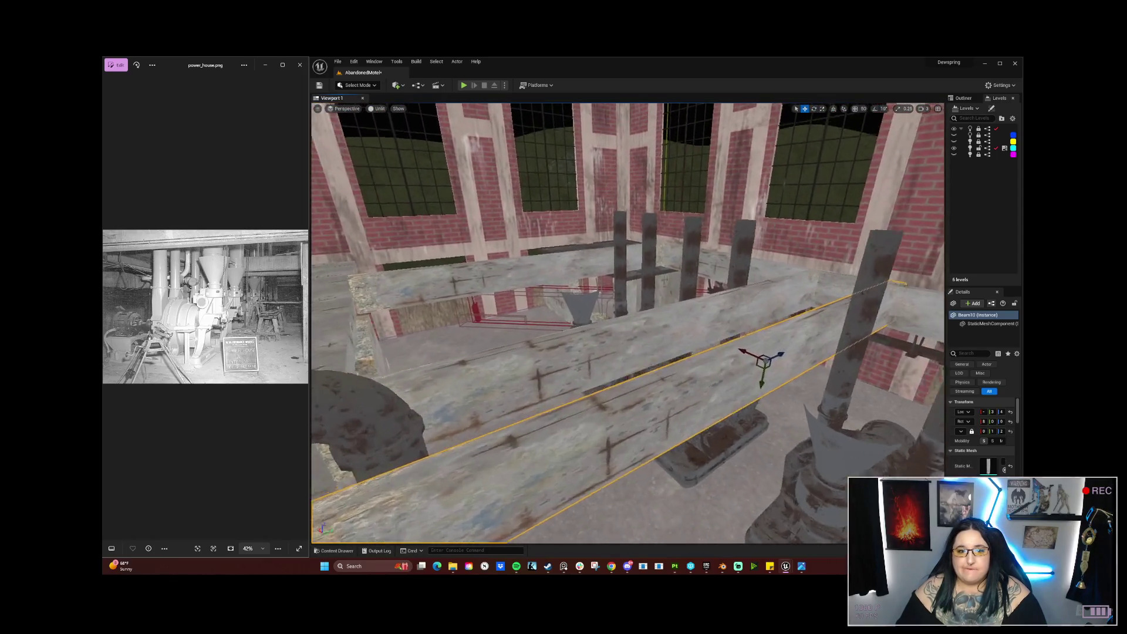
{"action": "key", "text": "w"}
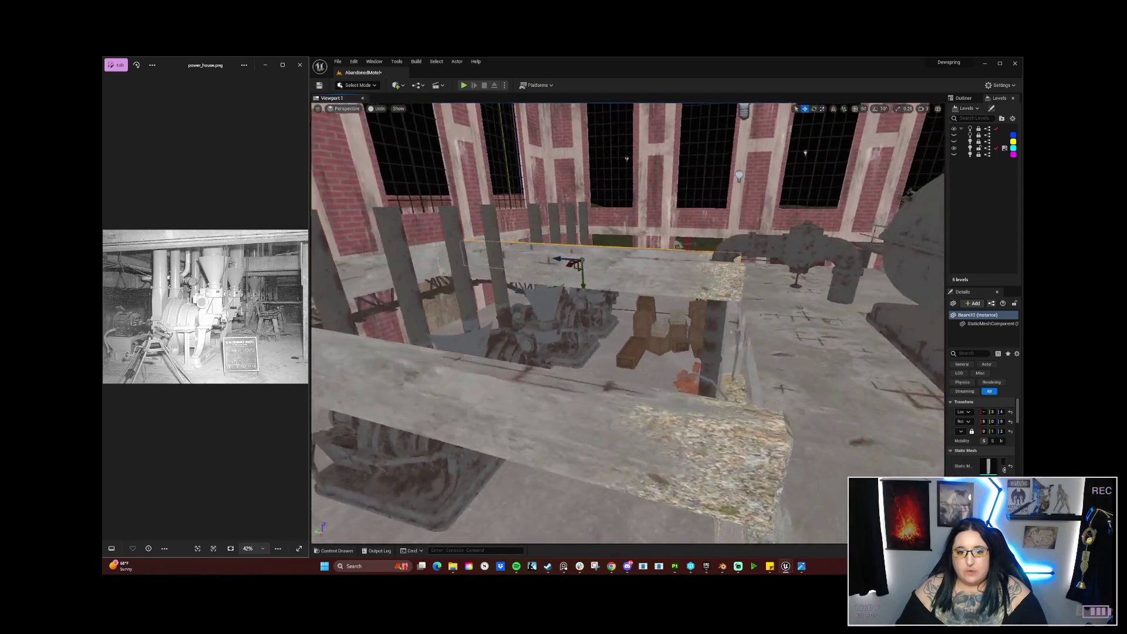
{"action": "key", "text": "w"}
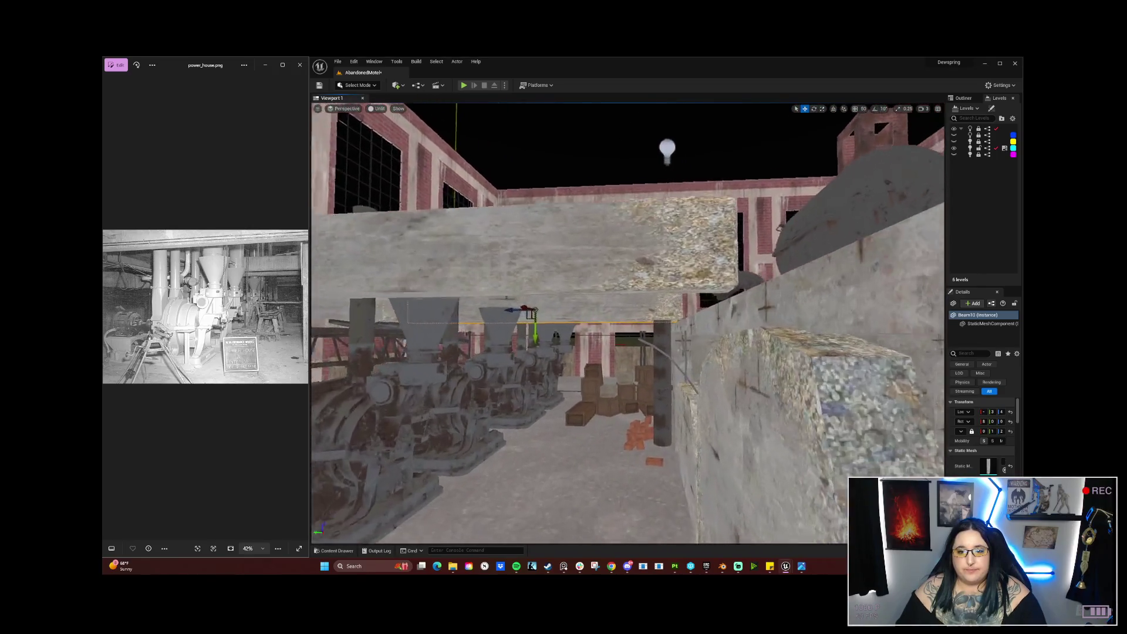
{"action": "key", "text": "e"}
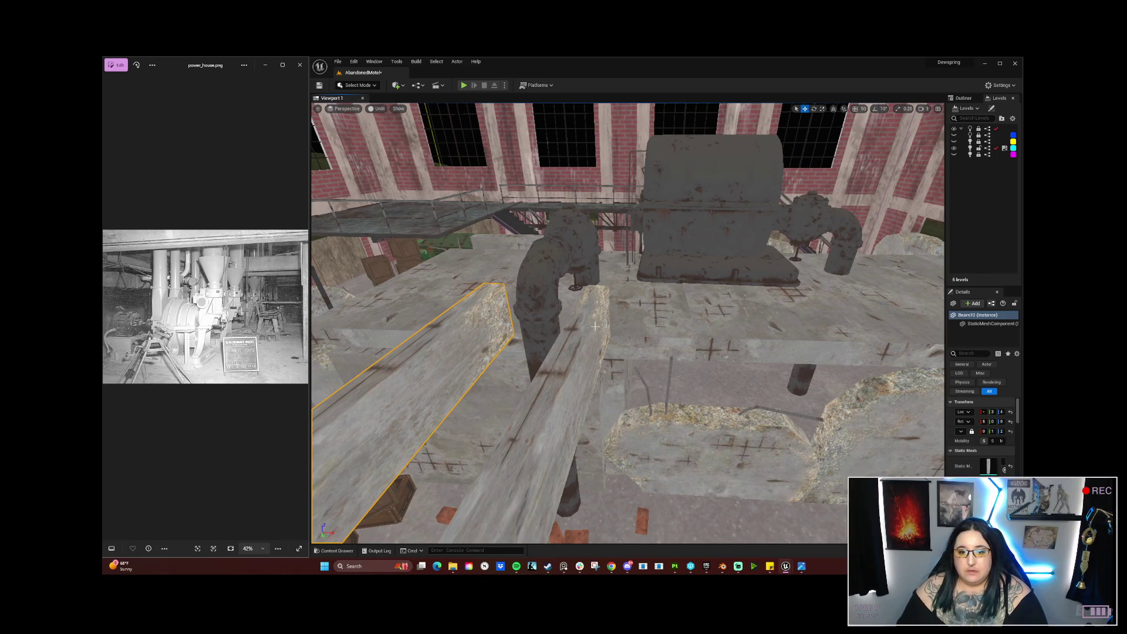
{"action": "left_click_drag", "start_coordinate": [473, 387], "coordinate": [473, 316]}
{"action": "mouse_move", "coordinate": [577, 387]}
{"action": "left_mouse_down"}
{"action": "mouse_move", "coordinate": [578, 355]}
{"action": "mouse_move", "coordinate": [628, 343]}
{"action": "mouse_move", "coordinate": [628, 276]}
{"action": "mouse_move", "coordinate": [611, 276]}
{"action": "mouse_move", "coordinate": [610, 299]}
{"action": "mouse_move", "coordinate": [586, 299]}
{"action": "mouse_move", "coordinate": [602, 300]}
{"action": "left_mouse_up"}
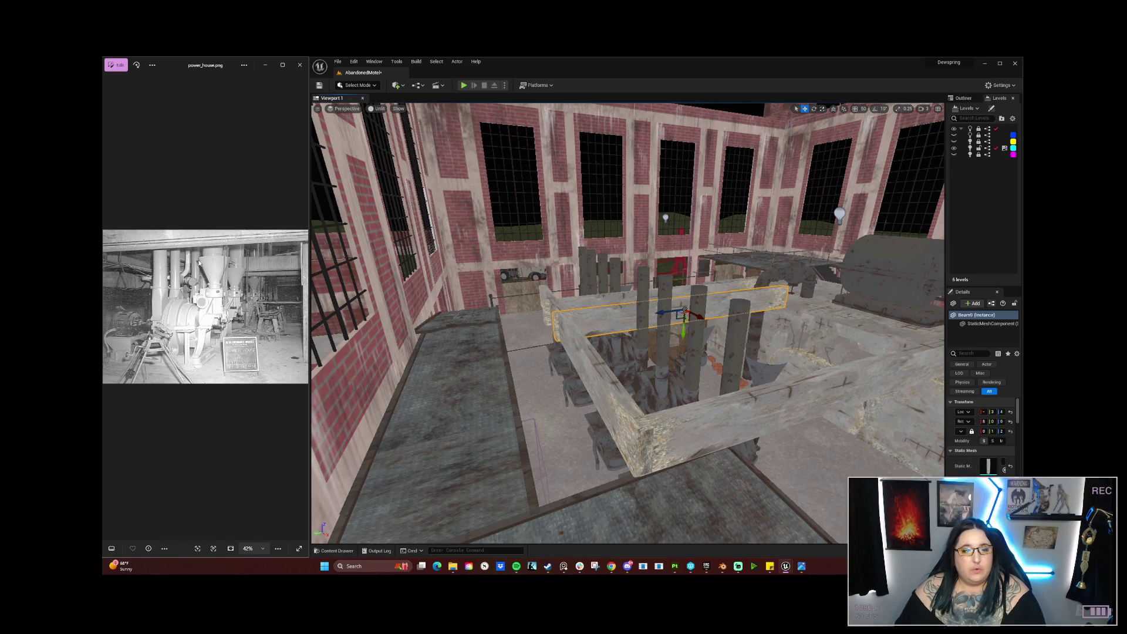
Step: Swing the view across to the walkway and delete the wooden beam over the pit
{"action": "left_click_drag", "start_coordinate": [651, 179], "coordinate": [653, 177]}
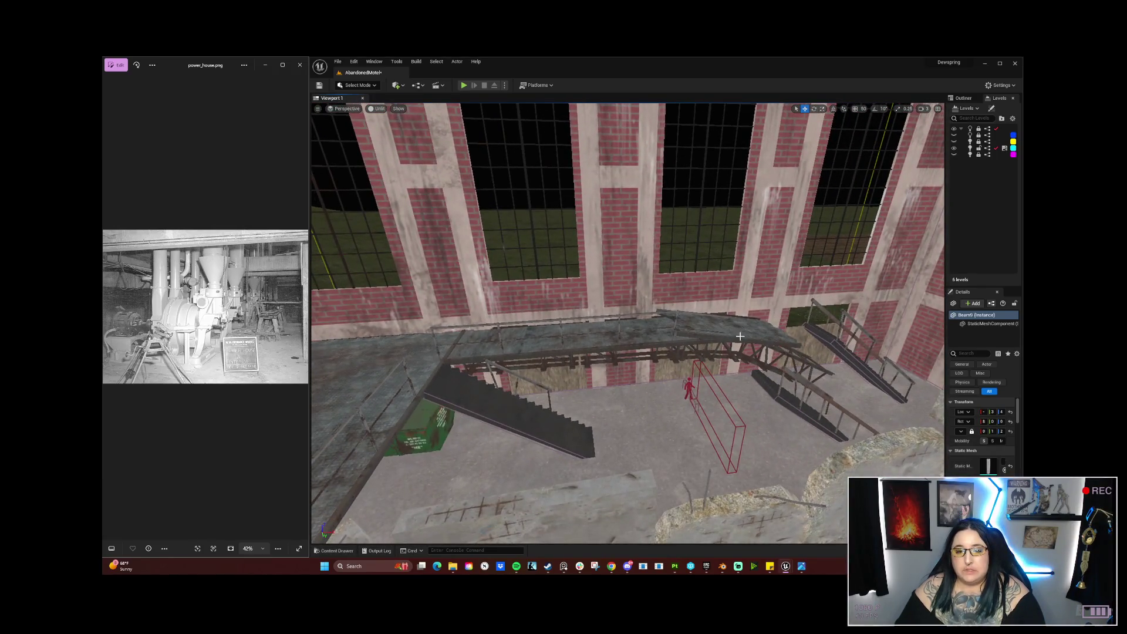
{"action": "left_click_drag", "start_coordinate": [653, 178], "coordinate": [653, 170]}
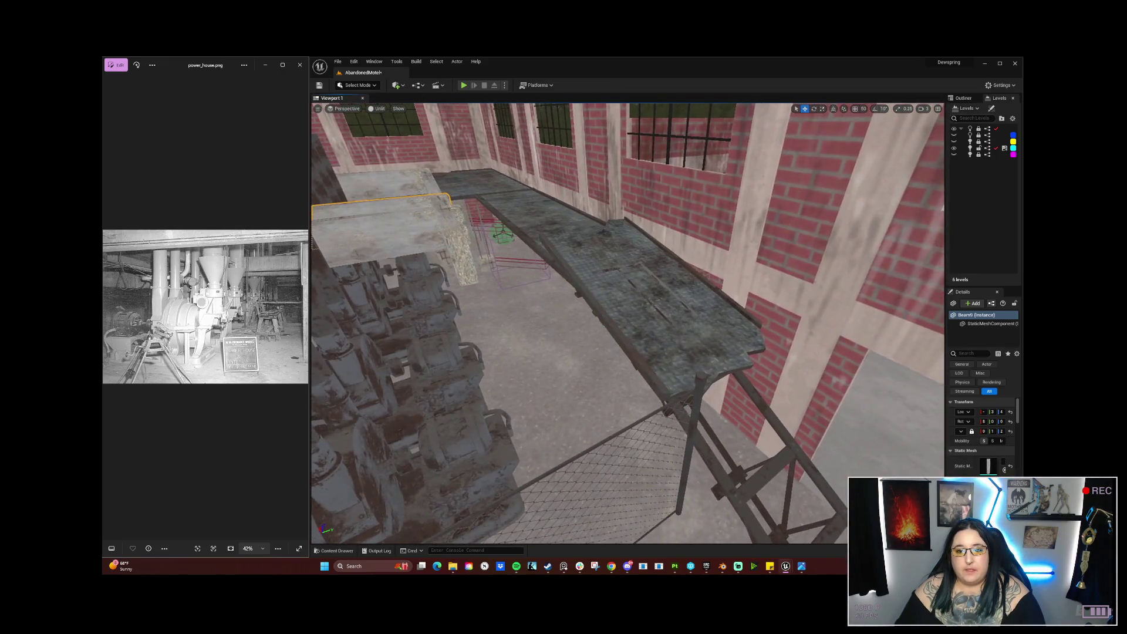
{"action": "mouse_move", "coordinate": [653, 171]}
{"action": "left_mouse_down"}
{"action": "mouse_move", "coordinate": [575, 179]}
{"action": "mouse_move", "coordinate": [575, 162]}
{"action": "left_mouse_up"}
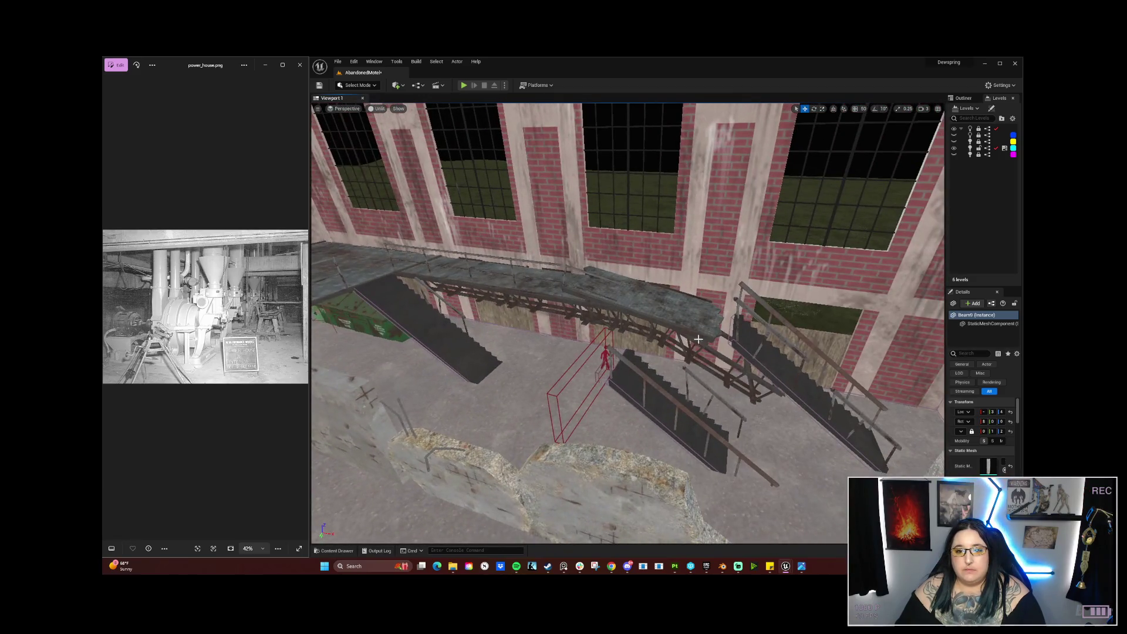
{"action": "key", "text": "Delete"}
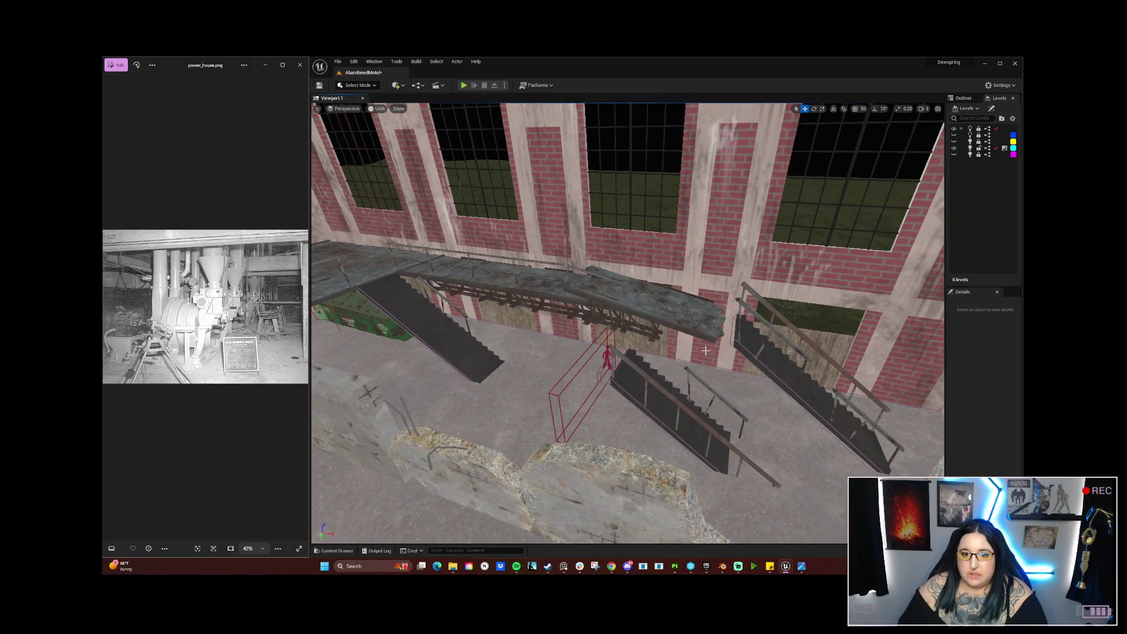
Step: Delete the short truss under the walkway end and the stray railing piece
{"action": "left_click_drag", "start_coordinate": [679, 374], "coordinate": [680, 346]}
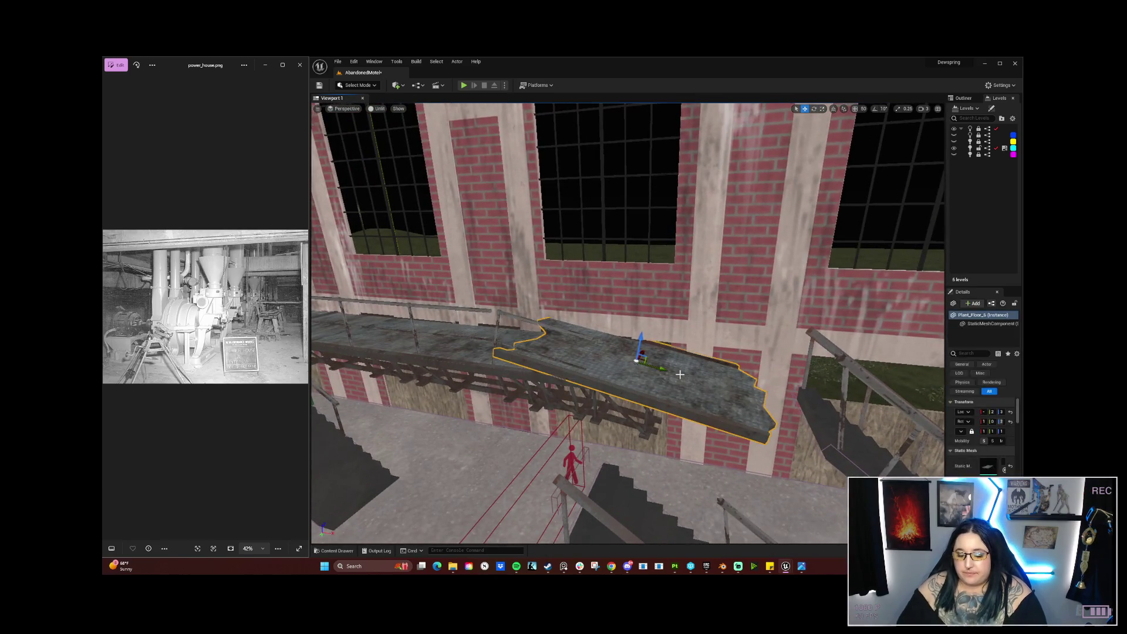
{"action": "left_click", "coordinate": [649, 398]}
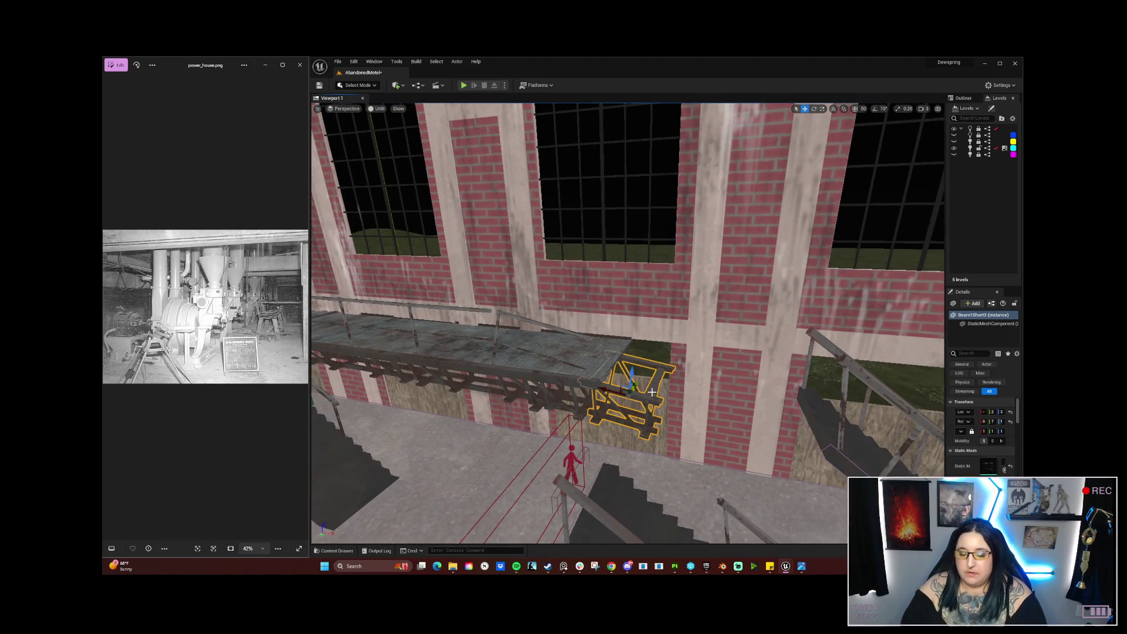
{"action": "key", "text": "Delete"}
{"action": "left_click", "coordinate": [541, 325]}
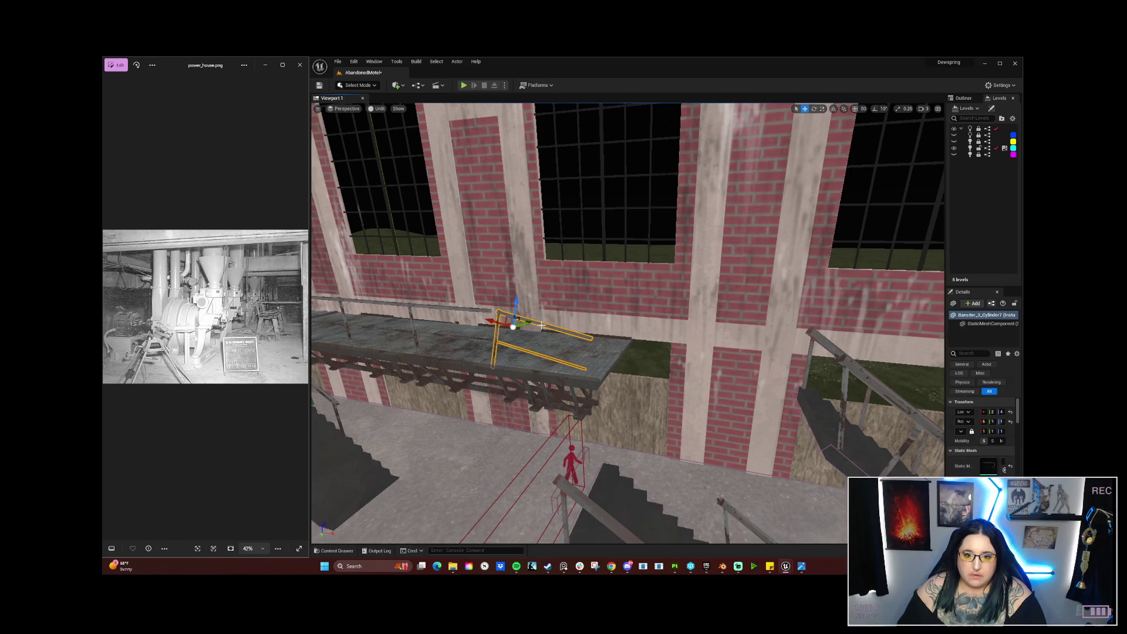
{"action": "key", "text": "Delete"}
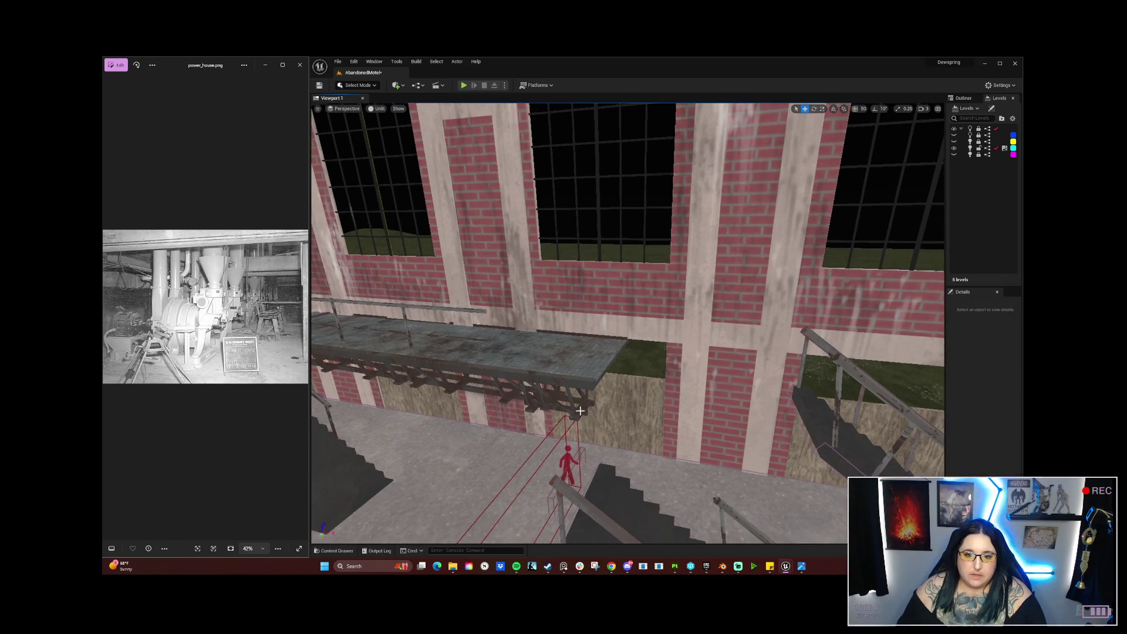
Step: Select the short beam under the walkway, then turn toward and select the right-hand staircase
{"action": "left_click", "coordinate": [580, 411]}
{"action": "mouse_move", "coordinate": [544, 402]}
{"action": "left_mouse_down"}
{"action": "mouse_move", "coordinate": [572, 404]}
{"action": "mouse_move", "coordinate": [562, 426]}
{"action": "left_mouse_up"}
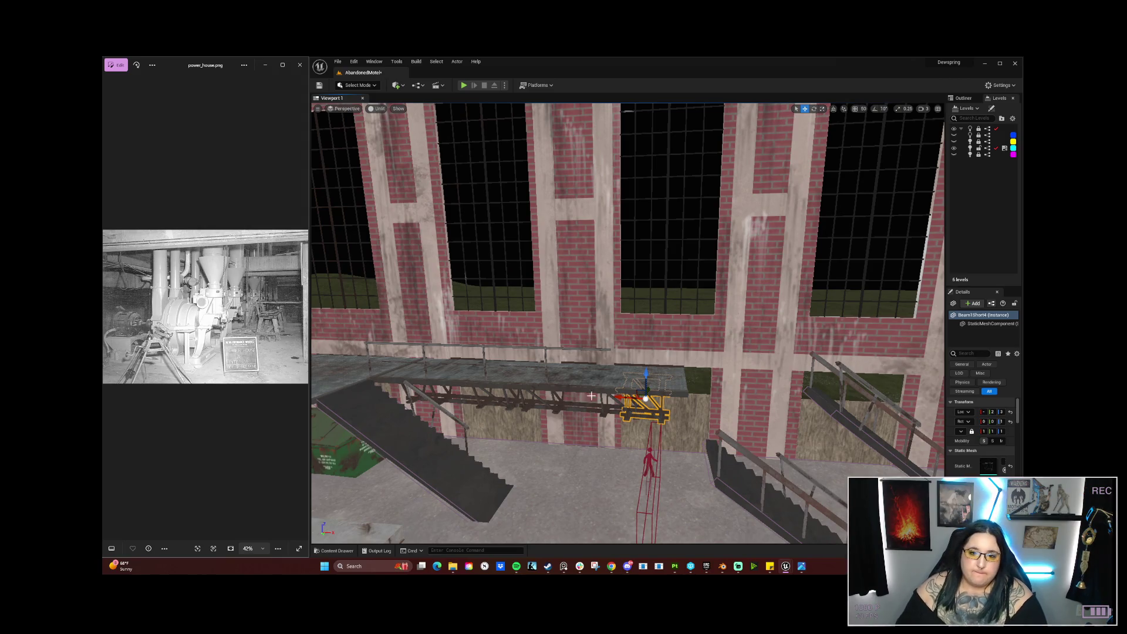
{"action": "left_click_drag", "start_coordinate": [658, 343], "coordinate": [724, 375]}
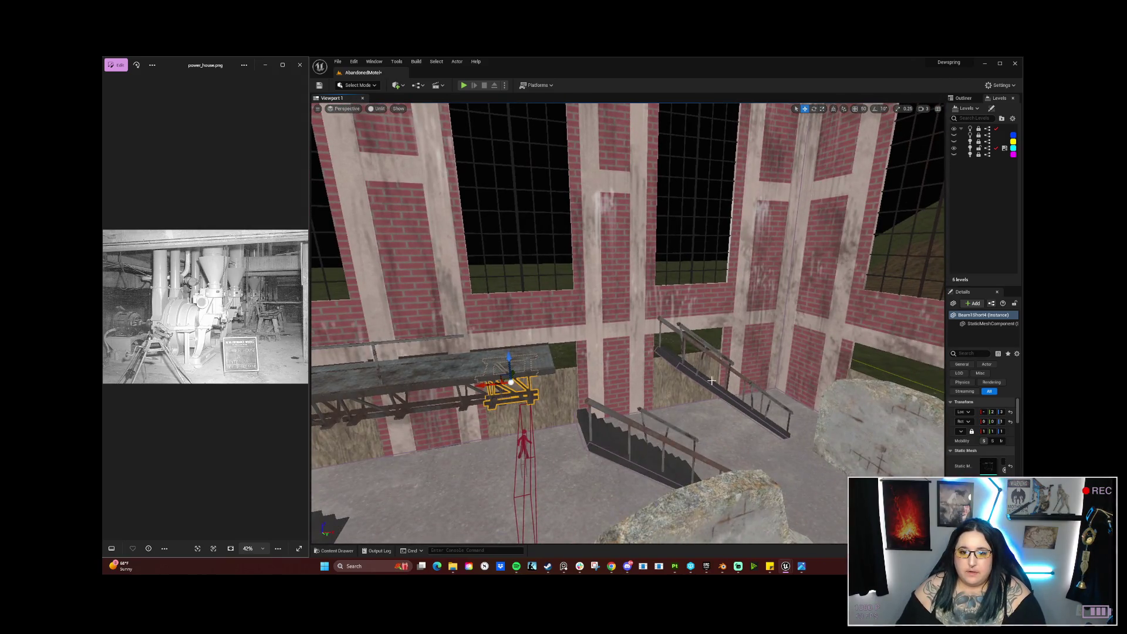
{"action": "left_click", "coordinate": [711, 380]}
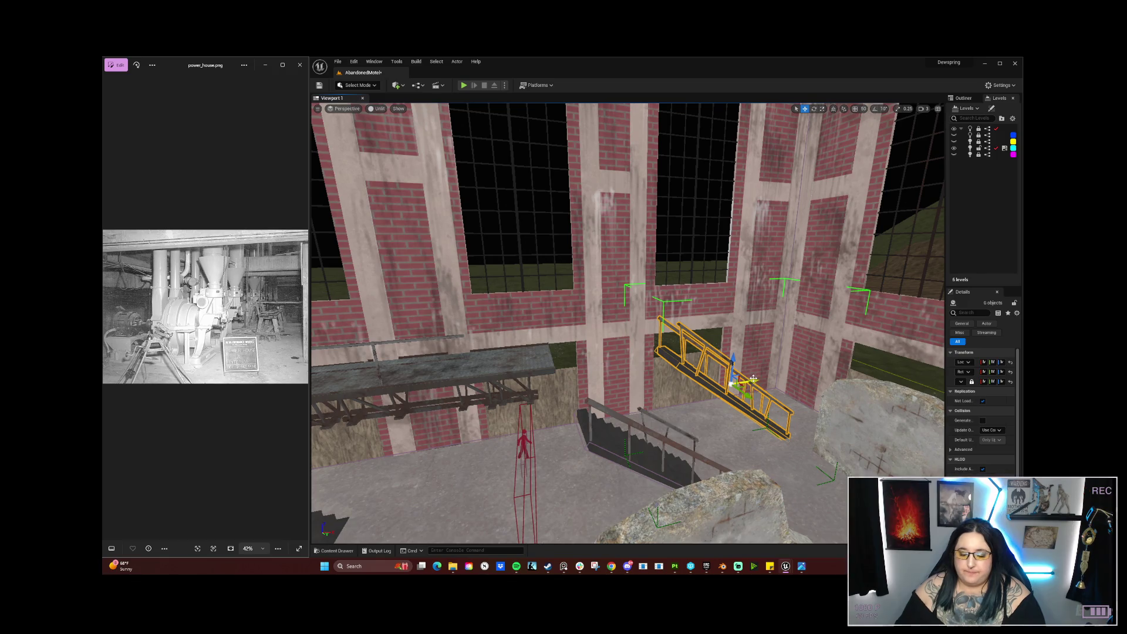
Step: Delete the right-hand staircase group, confirming the prompt, and fly over to the raised platform
{"action": "key", "text": "Delete"}
{"action": "left_click", "coordinate": [539, 346]}
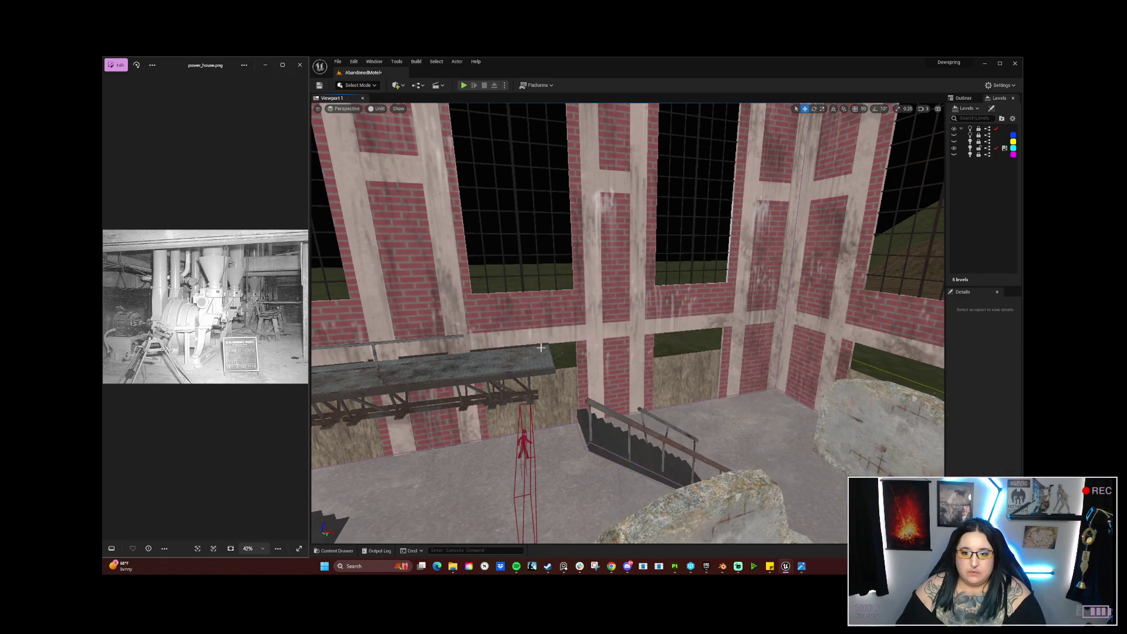
{"action": "left_click_drag", "start_coordinate": [628, 323], "coordinate": [508, 292]}
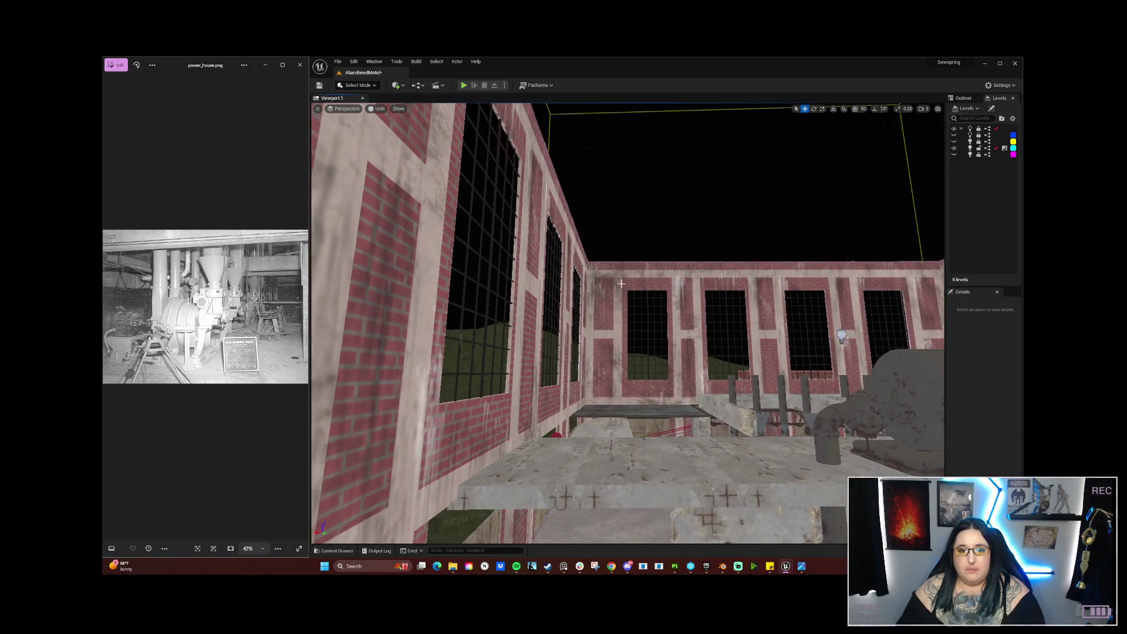
{"action": "mouse_move", "coordinate": [633, 412]}
{"action": "left_mouse_down"}
{"action": "mouse_move", "coordinate": [680, 402]}
{"action": "mouse_move", "coordinate": [769, 422]}
{"action": "left_mouse_up"}
{"action": "left_click_drag", "start_coordinate": [597, 304], "coordinate": [597, 326]}
{"action": "left_click_drag", "start_coordinate": [514, 287], "coordinate": [513, 287]}
Step: Duplicate the two railing sections further along the platform edge and add the end side railing
{"action": "left_click", "coordinate": [474, 294]}
{"action": "left_click", "coordinate": [584, 295], "text": "ctrl"}
{"action": "mouse_move", "coordinate": [585, 296]}
{"action": "left_mouse_down"}
{"action": "mouse_move", "coordinate": [764, 271]}
{"action": "mouse_move", "coordinate": [704, 283]}
{"action": "mouse_move", "coordinate": [634, 273]}
{"action": "mouse_move", "coordinate": [761, 360]}
{"action": "left_mouse_up"}
{"action": "left_click", "coordinate": [757, 275], "text": "ctrl"}
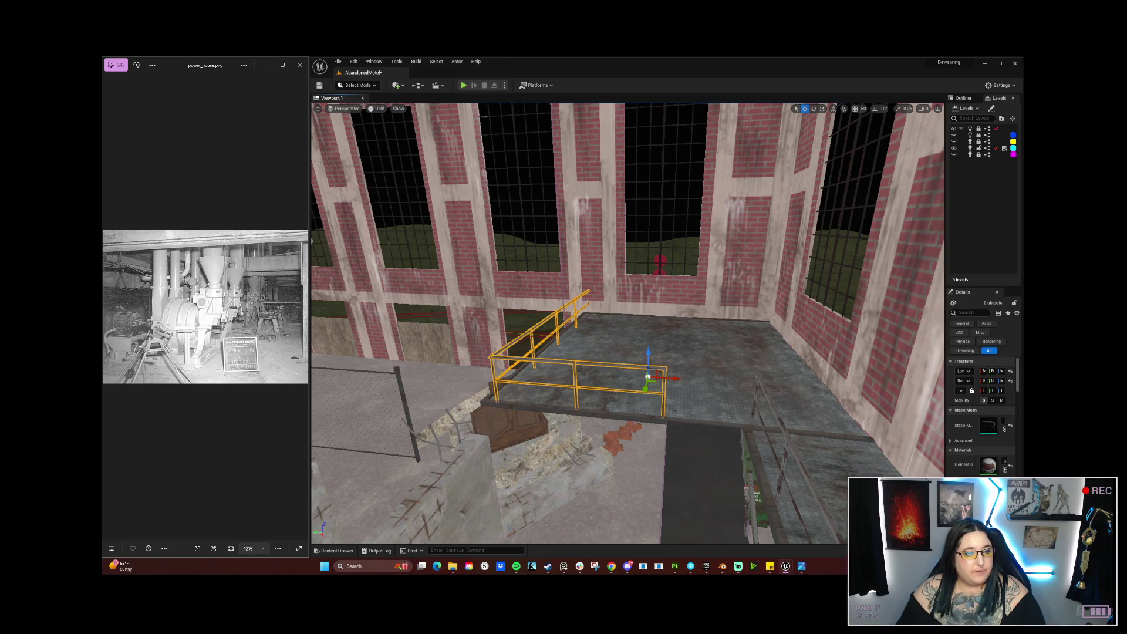
{"action": "mouse_move", "coordinate": [569, 384]}
{"action": "left_mouse_down"}
{"action": "mouse_move", "coordinate": [516, 288]}
{"action": "mouse_move", "coordinate": [452, 259]}
{"action": "mouse_move", "coordinate": [570, 264]}
{"action": "left_mouse_up"}
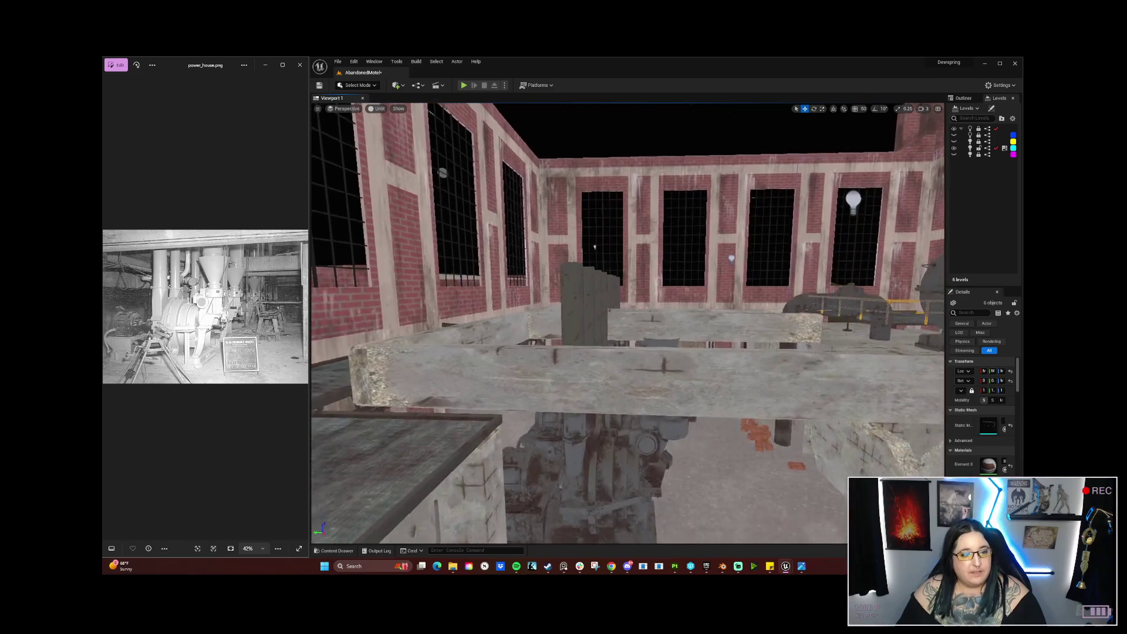
{"action": "key", "text": "s"}
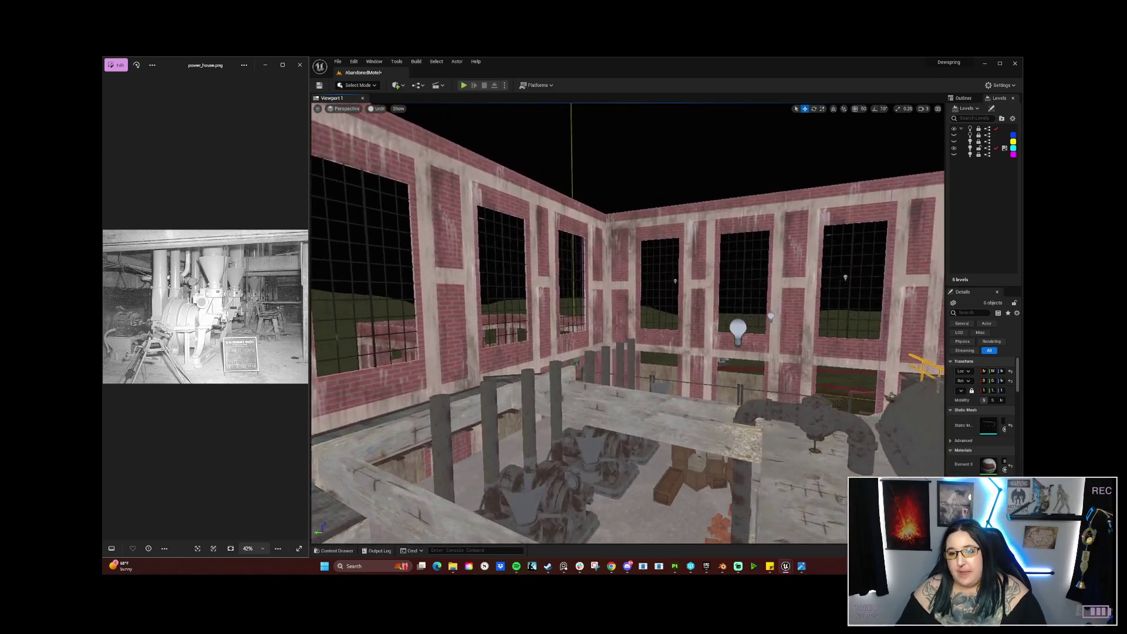
{"action": "key", "text": "w"}
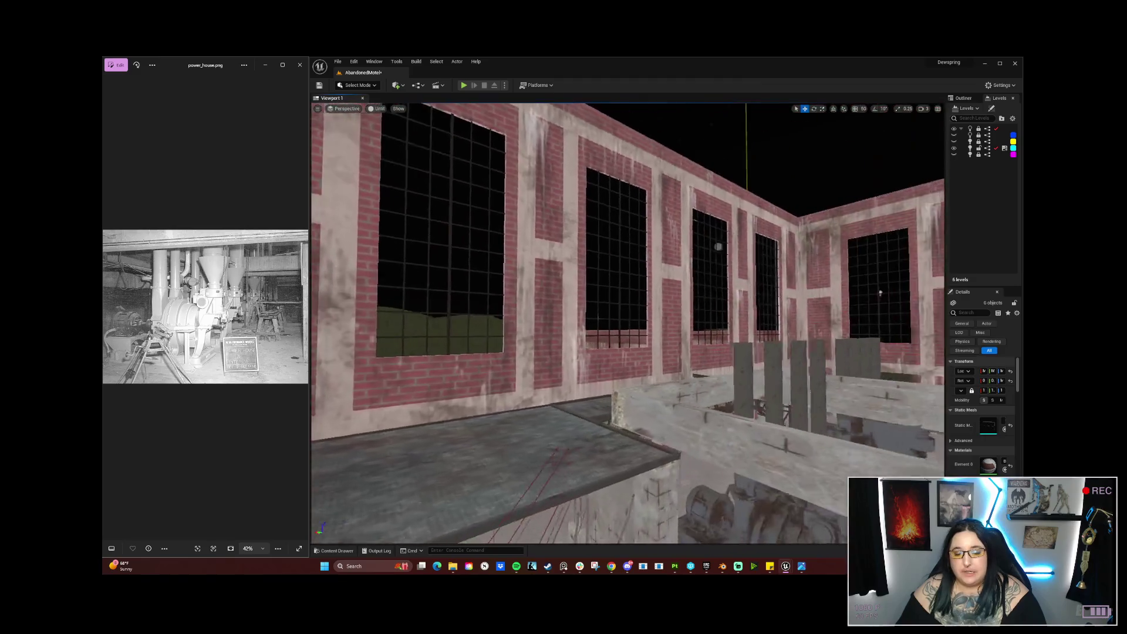
{"action": "key", "text": "s"}
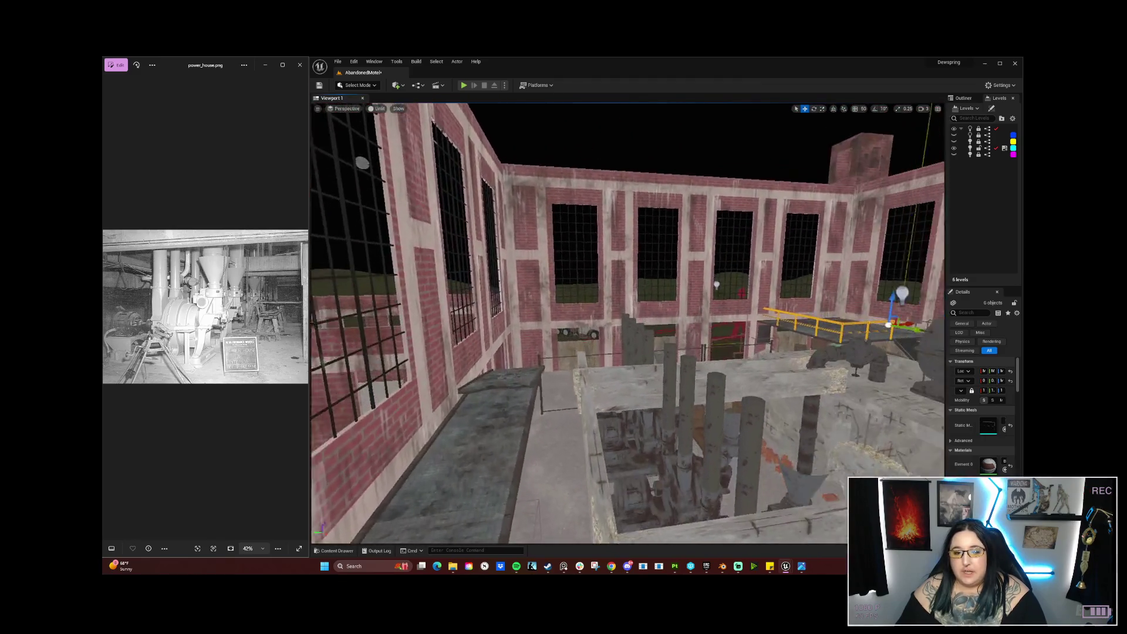
{"action": "key", "text": "w"}
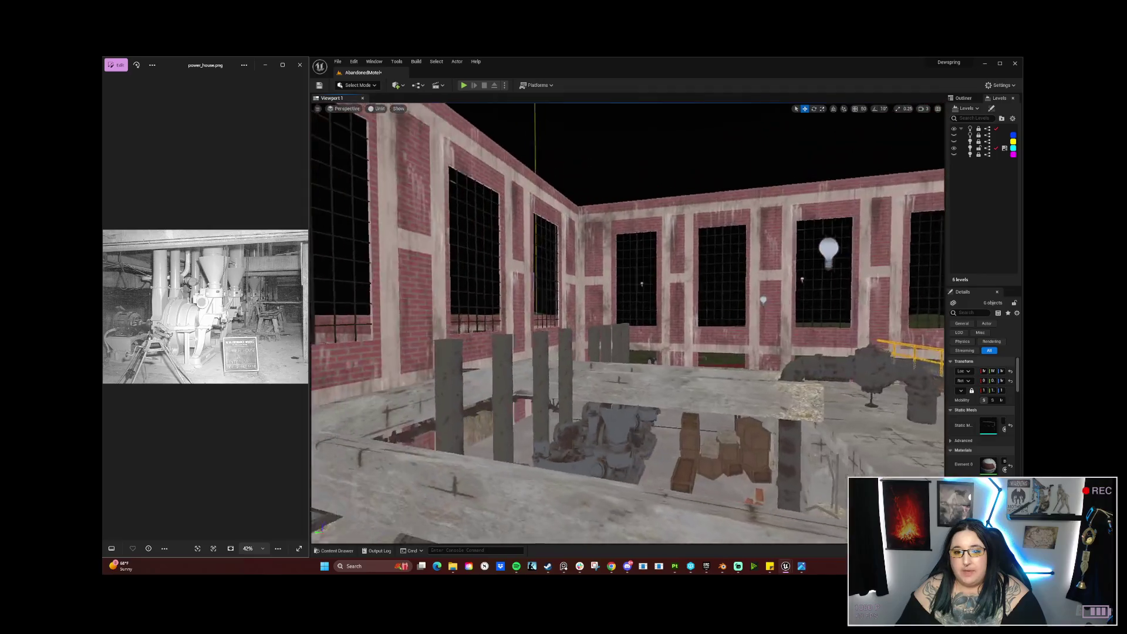
{"action": "key", "text": "q"}
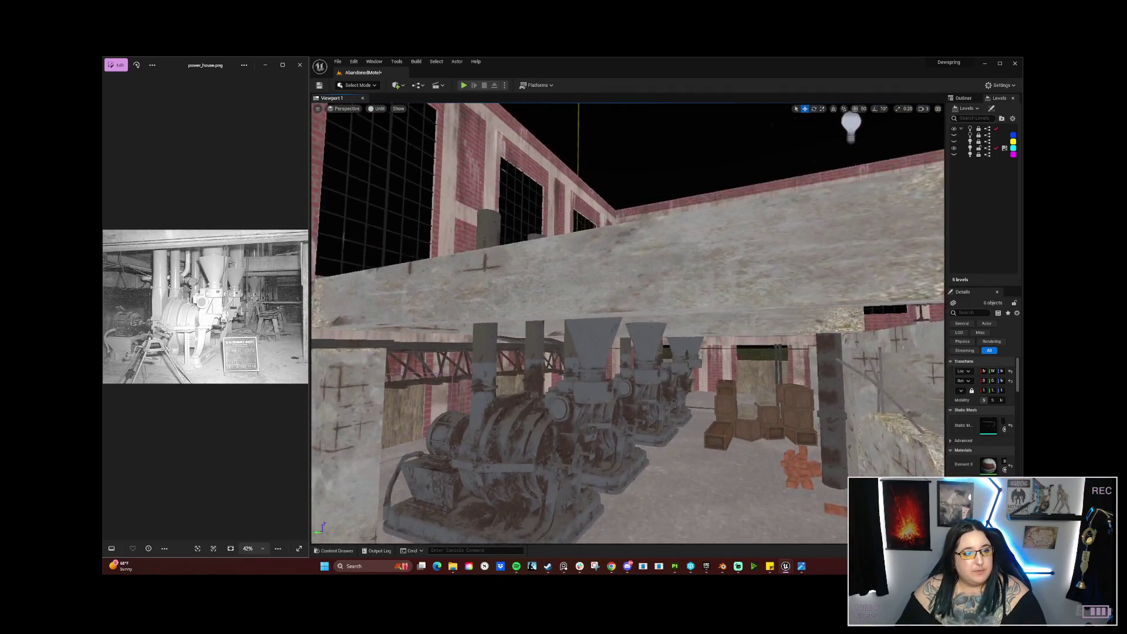
{"action": "key", "text": "s"}
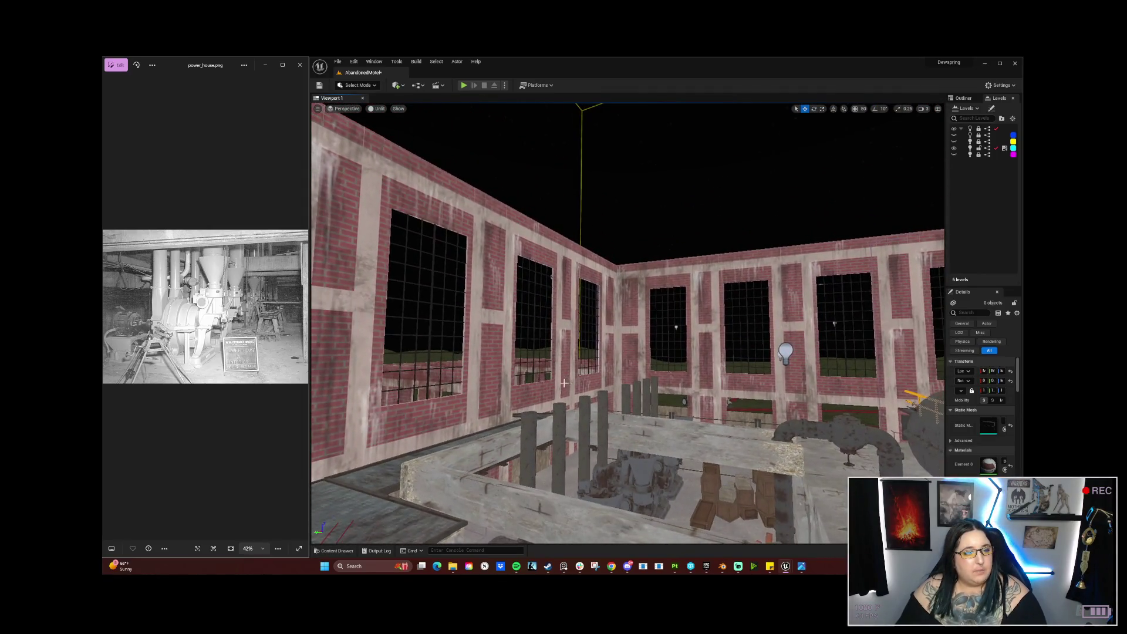
{"action": "key", "text": "s"}
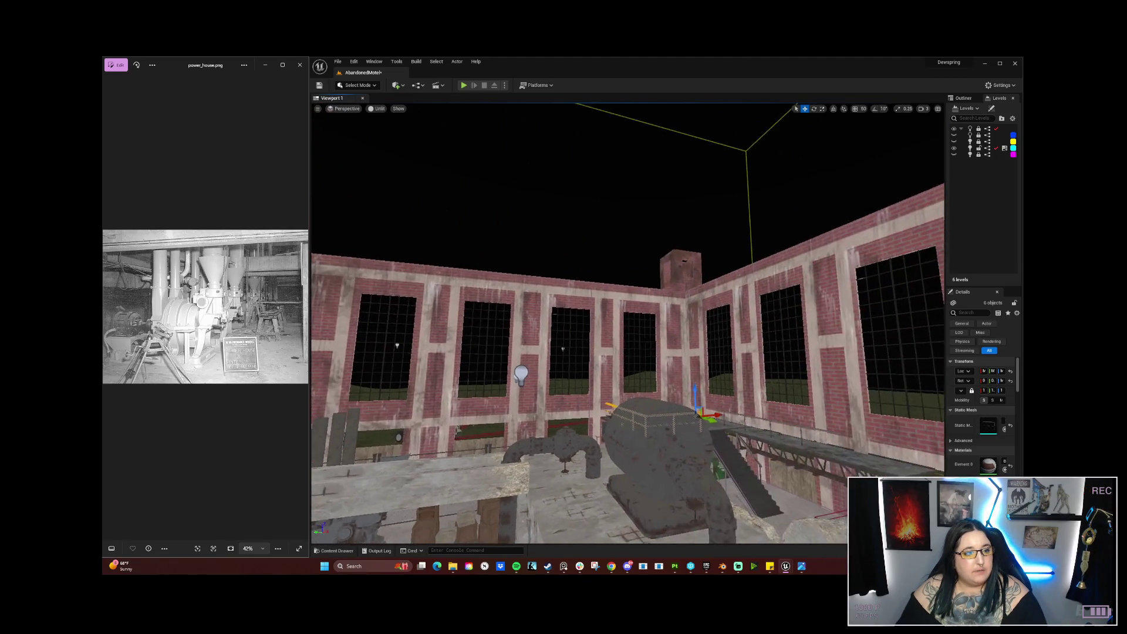
{"action": "key", "text": "w"}
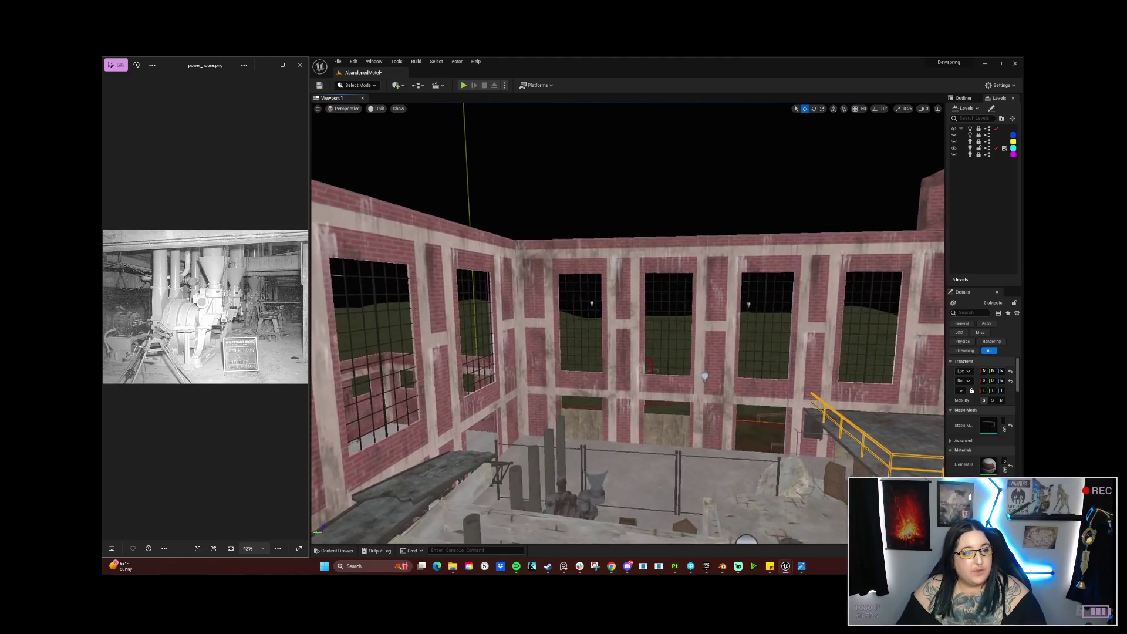
{"action": "key", "text": "f"}
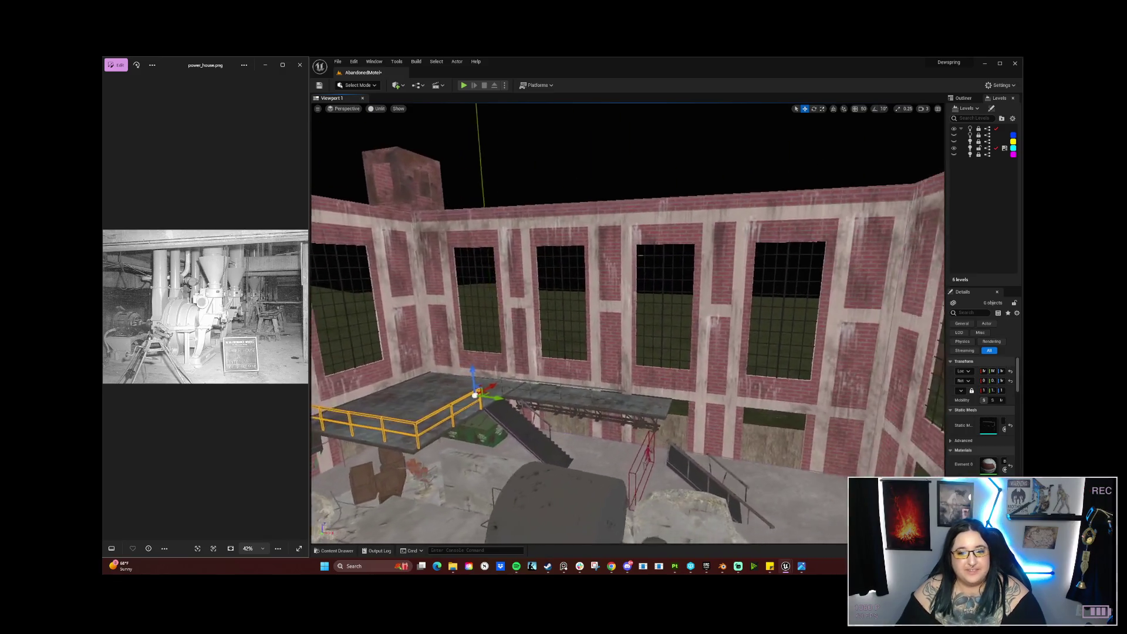
{"action": "key", "text": "w"}
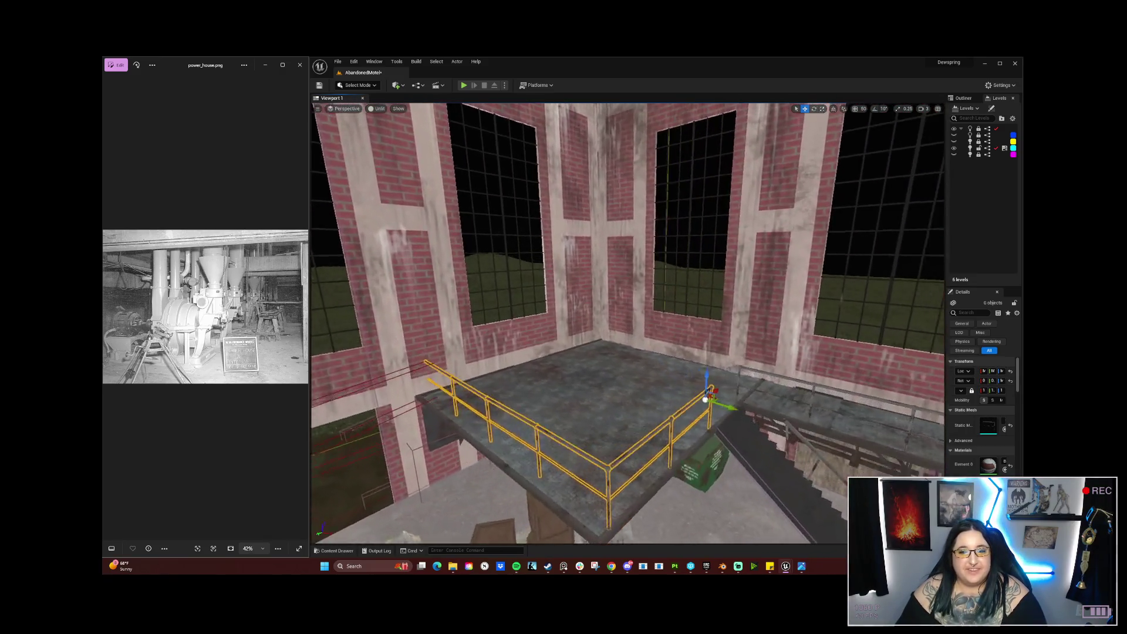
Step: Select the floor platform, stairs, upper railing, right walkway beam and railing pieces together
{"action": "left_click", "coordinate": [609, 385], "text": "ctrl"}
{"action": "key", "text": "w"}
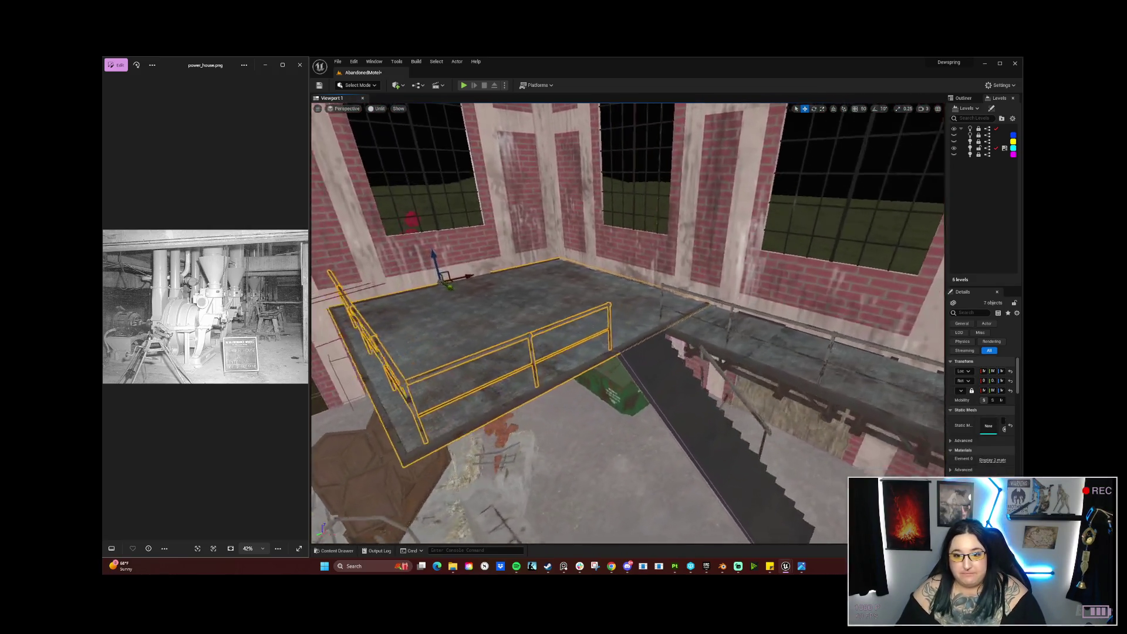
{"action": "left_click", "coordinate": [626, 402], "text": "ctrl"}
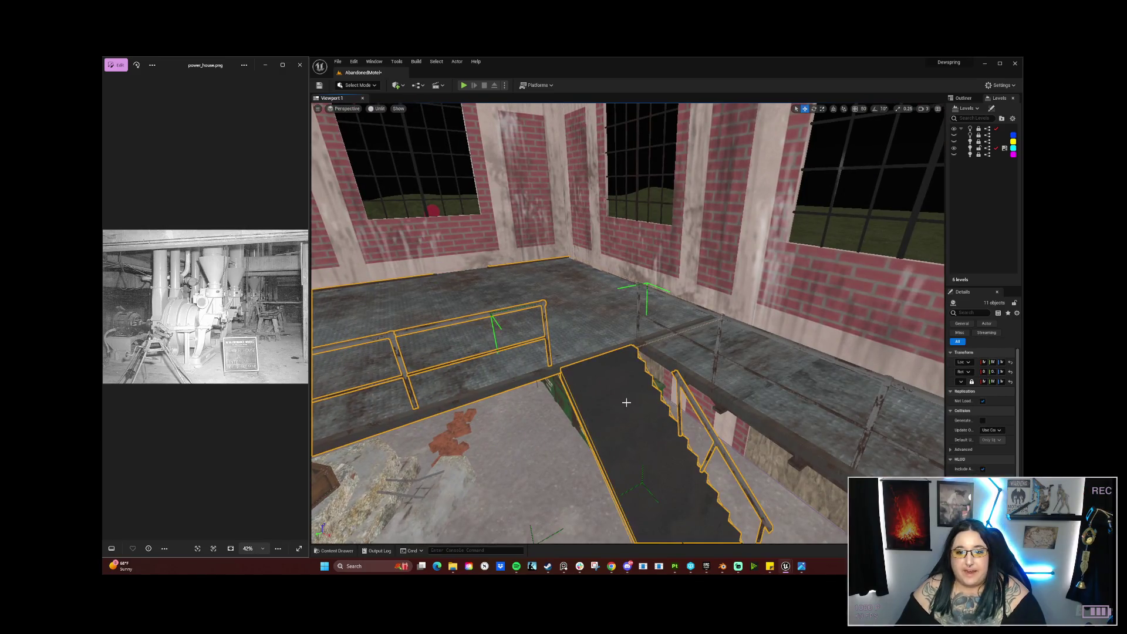
{"action": "left_click", "coordinate": [663, 352], "text": "ctrl"}
{"action": "left_click", "coordinate": [746, 351], "text": "ctrl"}
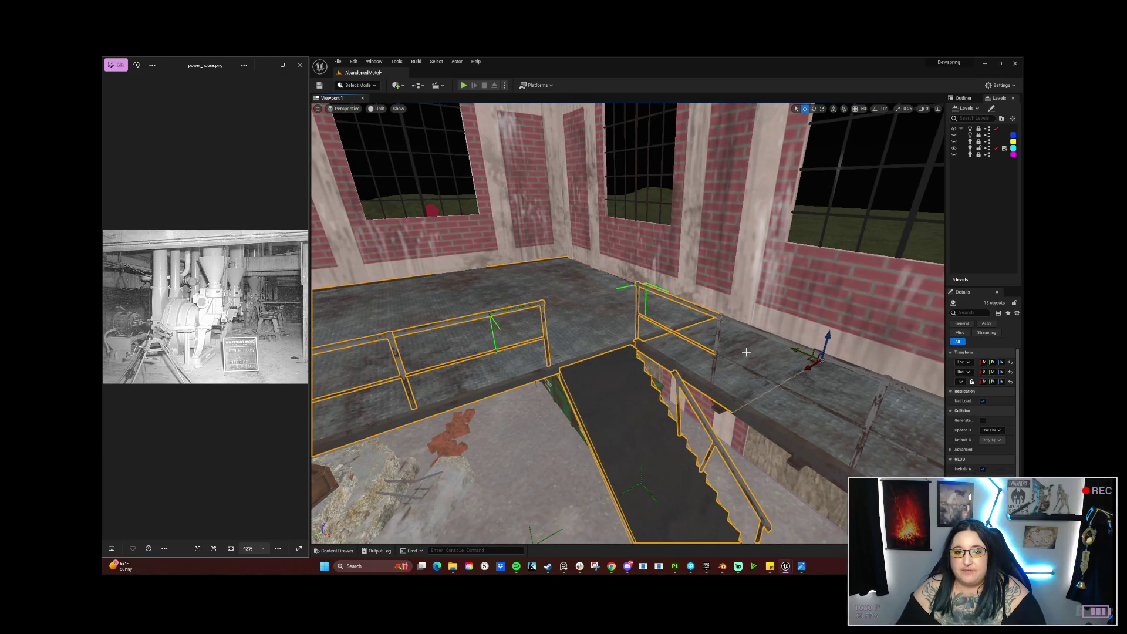
{"action": "left_click", "coordinate": [719, 320], "text": "ctrl"}
{"action": "left_click", "coordinate": [647, 342], "text": "ctrl"}
Step: Add the remaining walkway pieces plus the beam and truss under the walkway to the selection
{"action": "left_click", "coordinate": [554, 360], "text": "ctrl"}
{"action": "left_click", "coordinate": [585, 446], "text": "ctrl"}
{"action": "left_click", "coordinate": [586, 450], "text": "ctrl"}
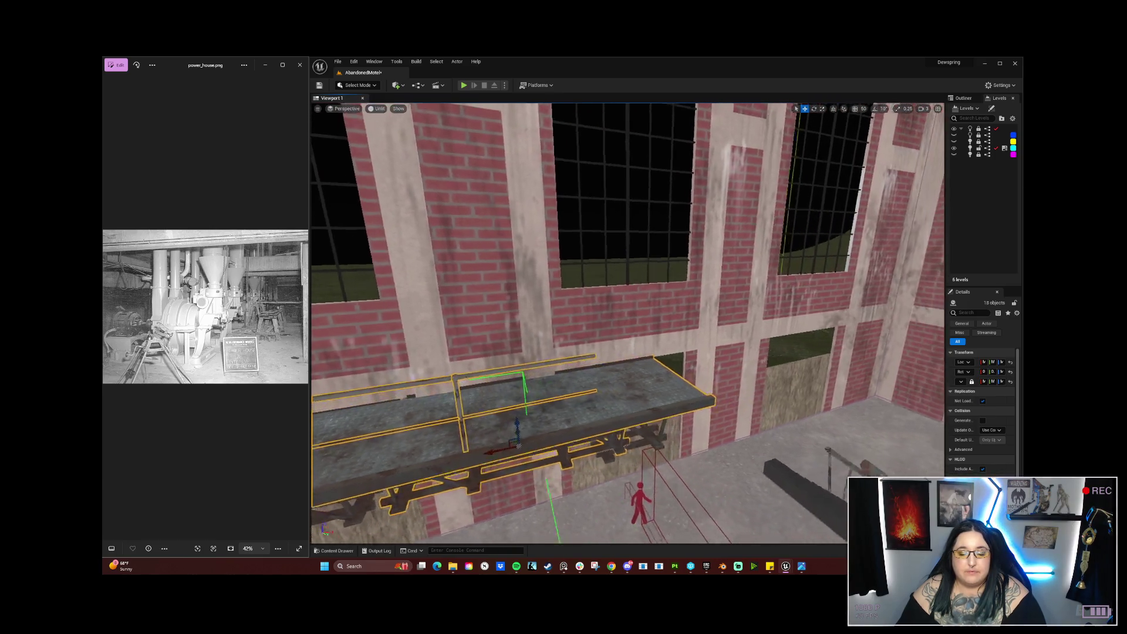
{"action": "left_click", "coordinate": [627, 417], "text": "ctrl"}
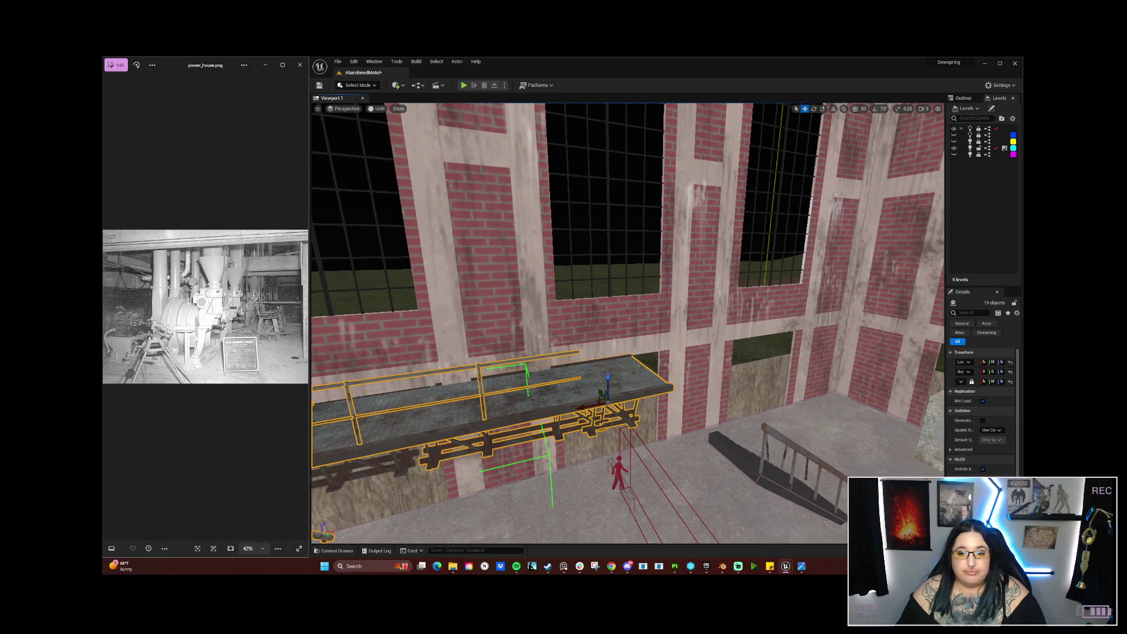
{"action": "left_click", "coordinate": [605, 388], "text": "ctrl"}
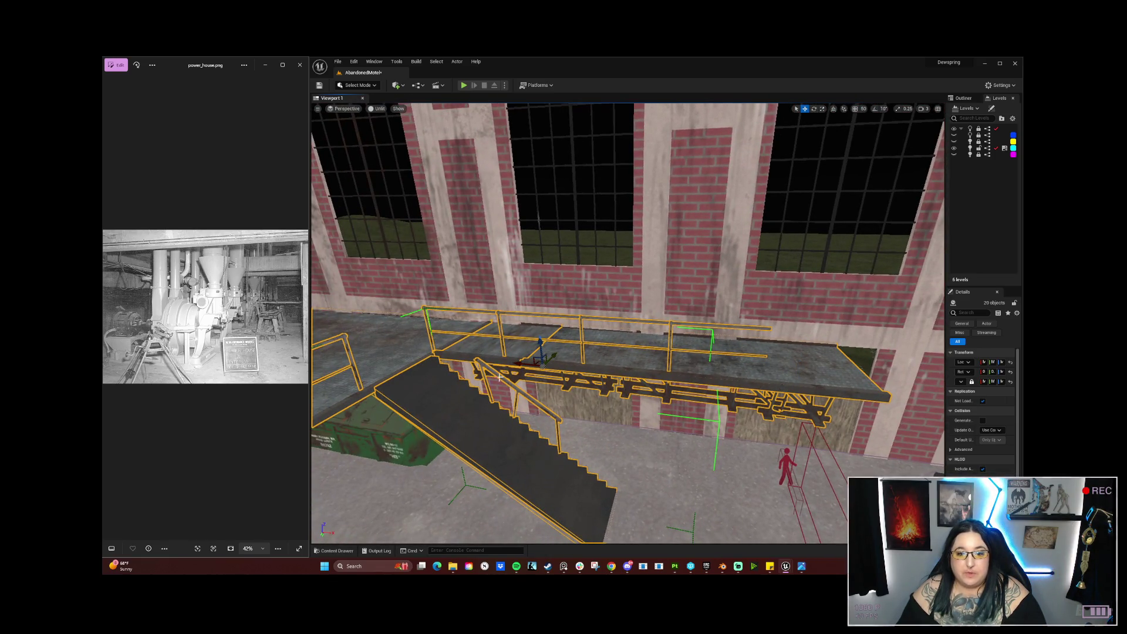
{"action": "mouse_move", "coordinate": [460, 363]}
{"action": "left_mouse_down"}
{"action": "mouse_move", "coordinate": [435, 387]}
{"action": "mouse_move", "coordinate": [434, 434]}
{"action": "left_mouse_up"}
{"action": "left_click_drag", "start_coordinate": [595, 253], "coordinate": [595, 322]}
Step: Rotate the catwalk group about 160° and then a further 40° around Z
{"action": "key", "text": "e"}
{"action": "left_click_drag", "start_coordinate": [357, 320], "coordinate": [487, 276]}
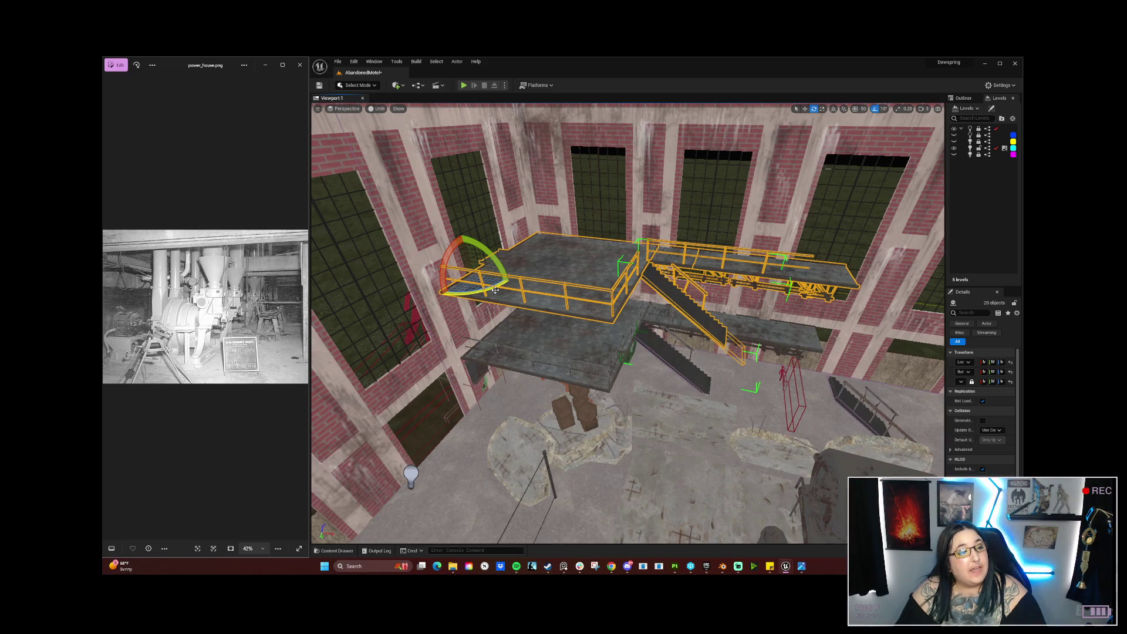
{"action": "mouse_move", "coordinate": [494, 289]}
{"action": "left_mouse_down"}
{"action": "mouse_move", "coordinate": [423, 281]}
{"action": "mouse_move", "coordinate": [437, 271]}
{"action": "mouse_move", "coordinate": [525, 286]}
{"action": "mouse_move", "coordinate": [556, 340]}
{"action": "left_mouse_up"}
{"action": "key", "text": "w"}
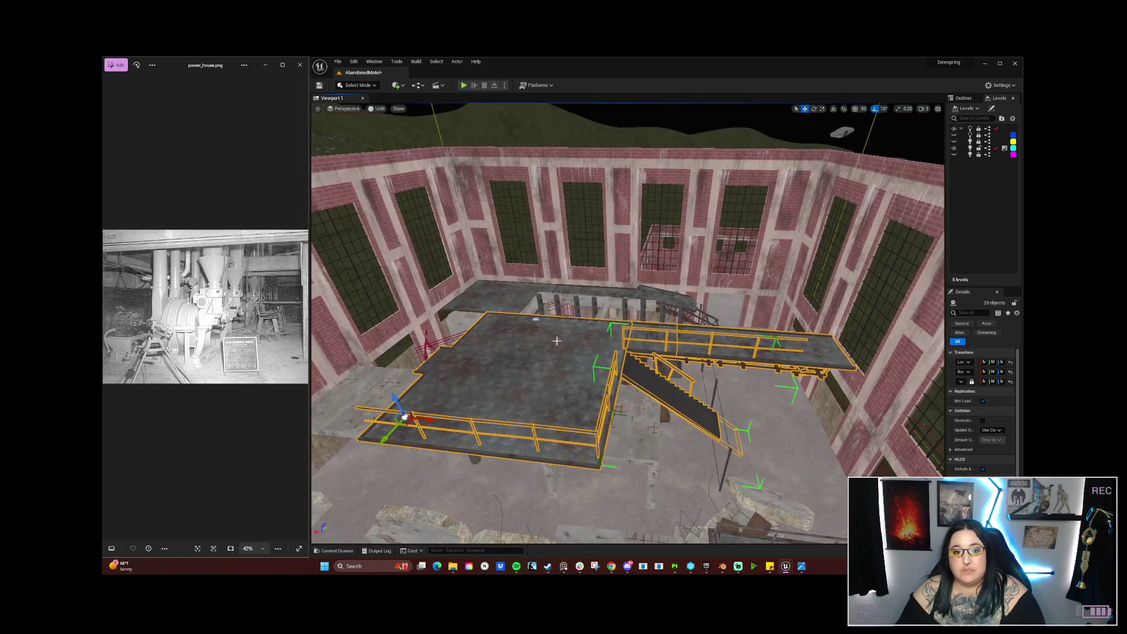
{"action": "left_click_drag", "start_coordinate": [417, 437], "coordinate": [418, 450]}
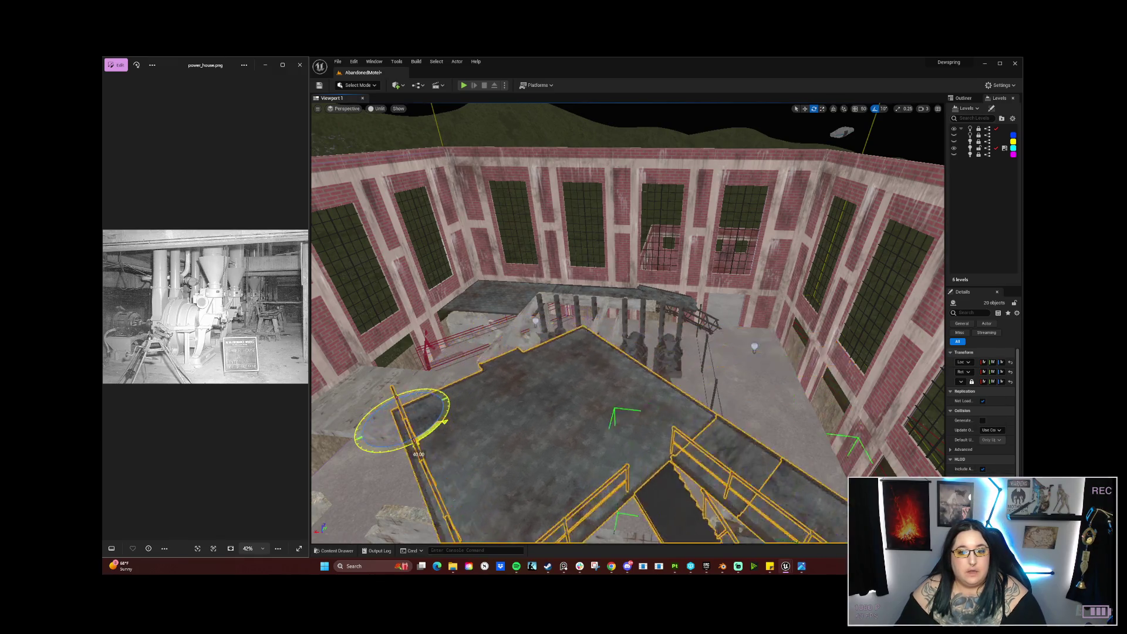
{"action": "mouse_move", "coordinate": [628, 374]}
{"action": "left_mouse_down"}
{"action": "mouse_move", "coordinate": [613, 365]}
{"action": "mouse_move", "coordinate": [628, 373]}
{"action": "mouse_move", "coordinate": [695, 327]}
{"action": "mouse_move", "coordinate": [669, 357]}
{"action": "mouse_move", "coordinate": [586, 349]}
{"action": "mouse_move", "coordinate": [570, 323]}
{"action": "mouse_move", "coordinate": [420, 235]}
{"action": "left_mouse_up"}
{"action": "key", "text": "w"}
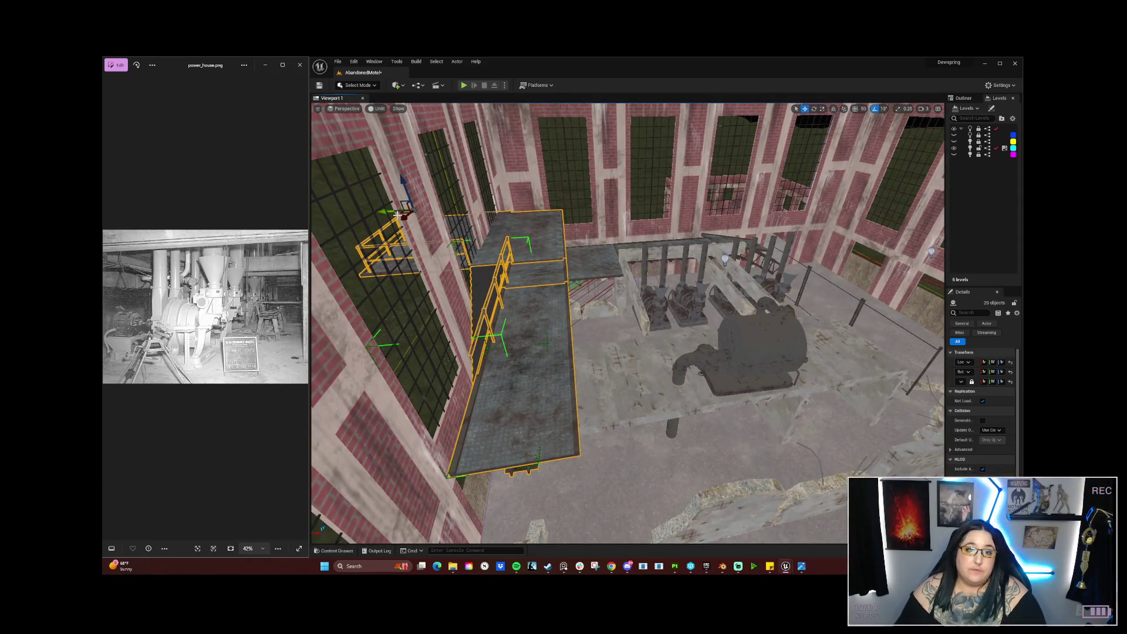
{"action": "left_click_drag", "start_coordinate": [563, 320], "coordinate": [528, 320]}
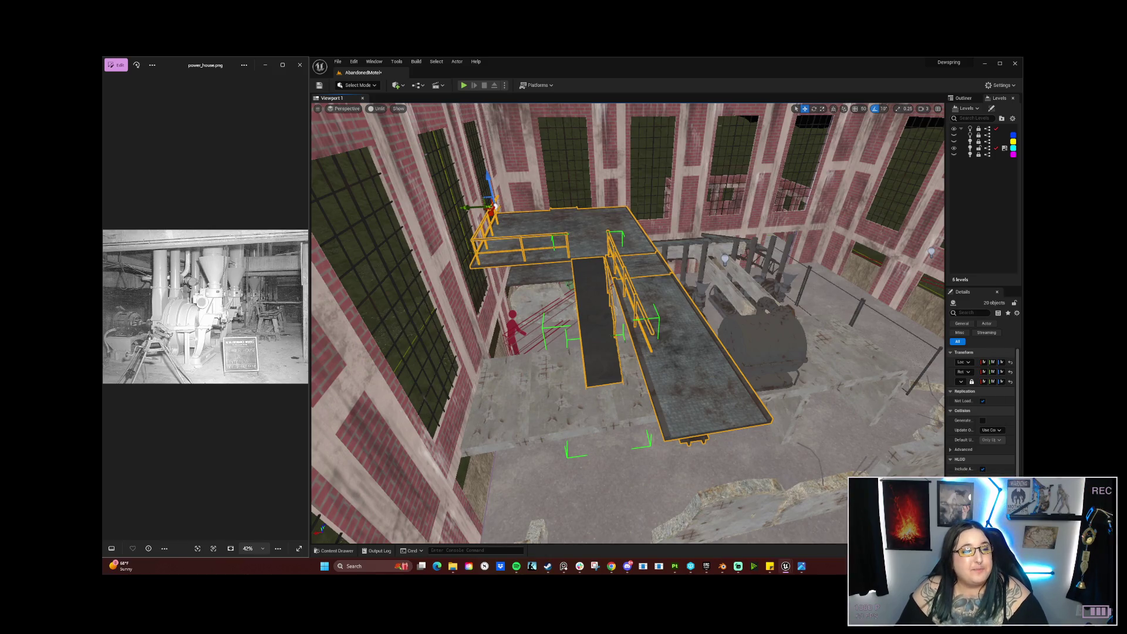
{"action": "mouse_move", "coordinate": [617, 317]}
{"action": "left_mouse_down"}
{"action": "mouse_move", "coordinate": [600, 246]}
{"action": "mouse_move", "coordinate": [627, 244]}
{"action": "mouse_move", "coordinate": [623, 258]}
{"action": "left_mouse_up"}
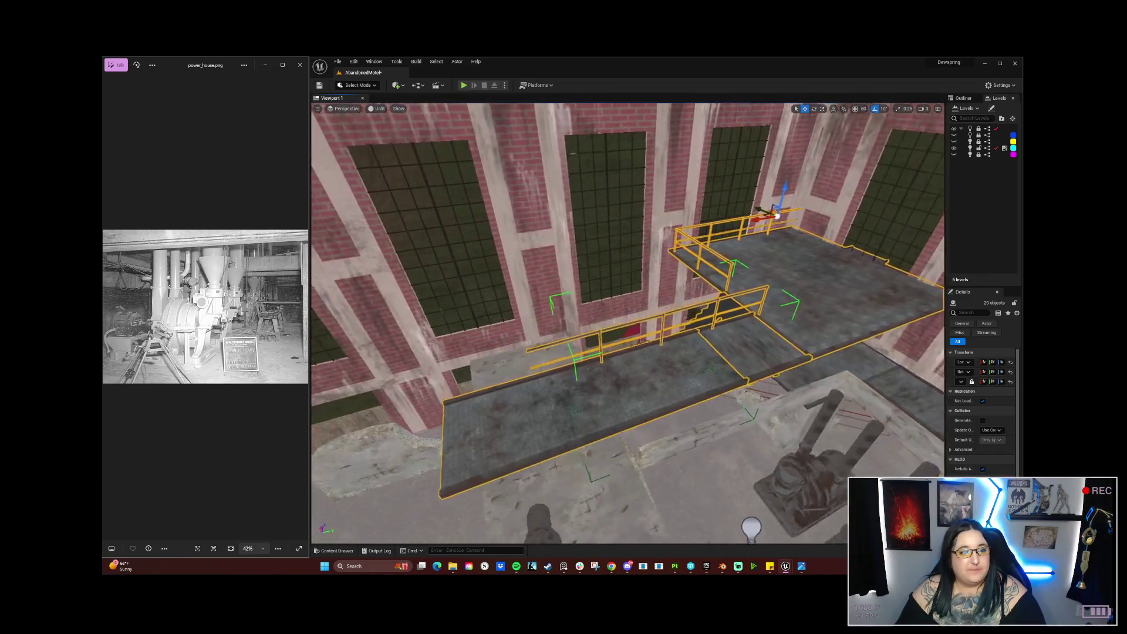
{"action": "mouse_move", "coordinate": [624, 258]}
{"action": "left_mouse_down"}
{"action": "mouse_move", "coordinate": [658, 255]}
{"action": "mouse_move", "coordinate": [634, 223]}
{"action": "mouse_move", "coordinate": [611, 235]}
{"action": "left_mouse_up"}
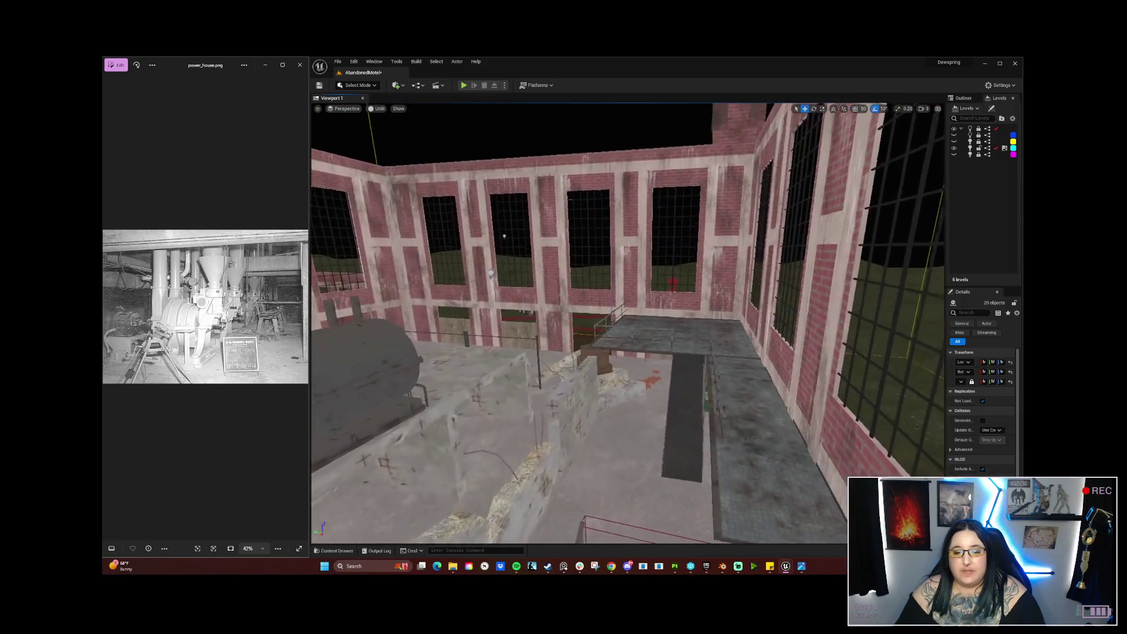
{"action": "mouse_move", "coordinate": [611, 235]}
{"action": "left_mouse_down"}
{"action": "mouse_move", "coordinate": [598, 259]}
{"action": "mouse_move", "coordinate": [716, 249]}
{"action": "left_mouse_up"}
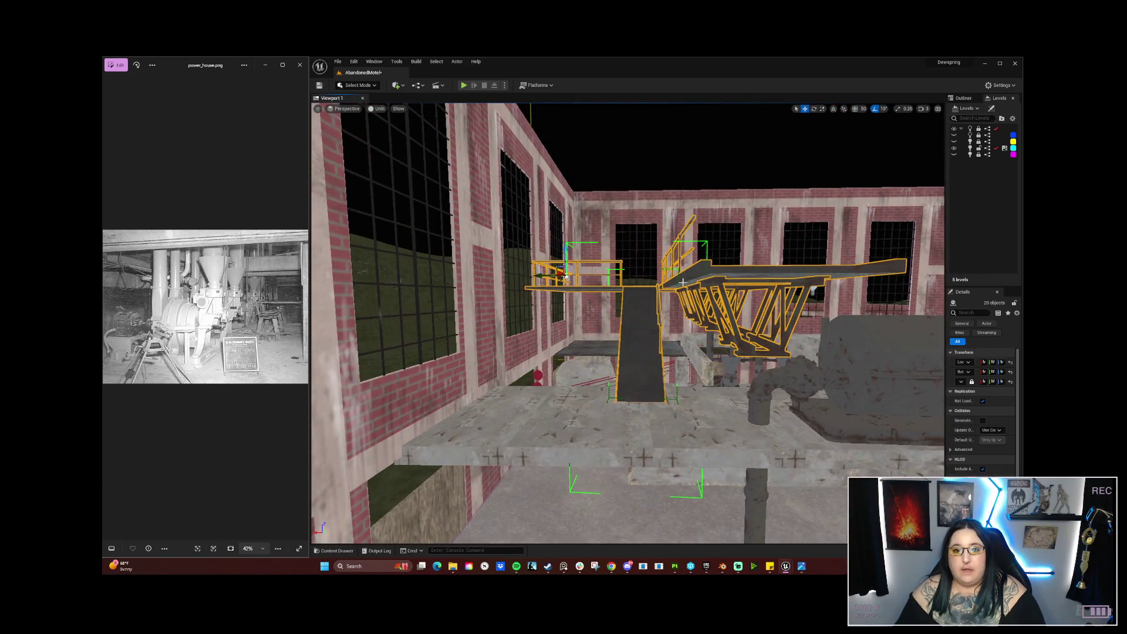
{"action": "left_click_drag", "start_coordinate": [662, 328], "coordinate": [686, 322]}
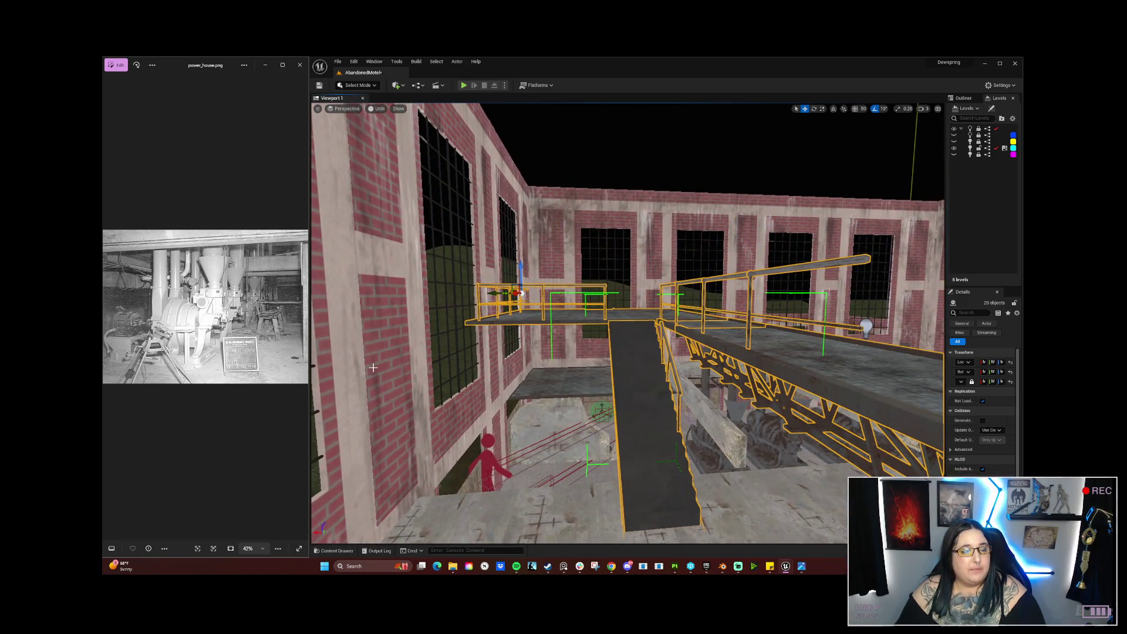
{"action": "left_click_drag", "start_coordinate": [446, 371], "coordinate": [422, 352]}
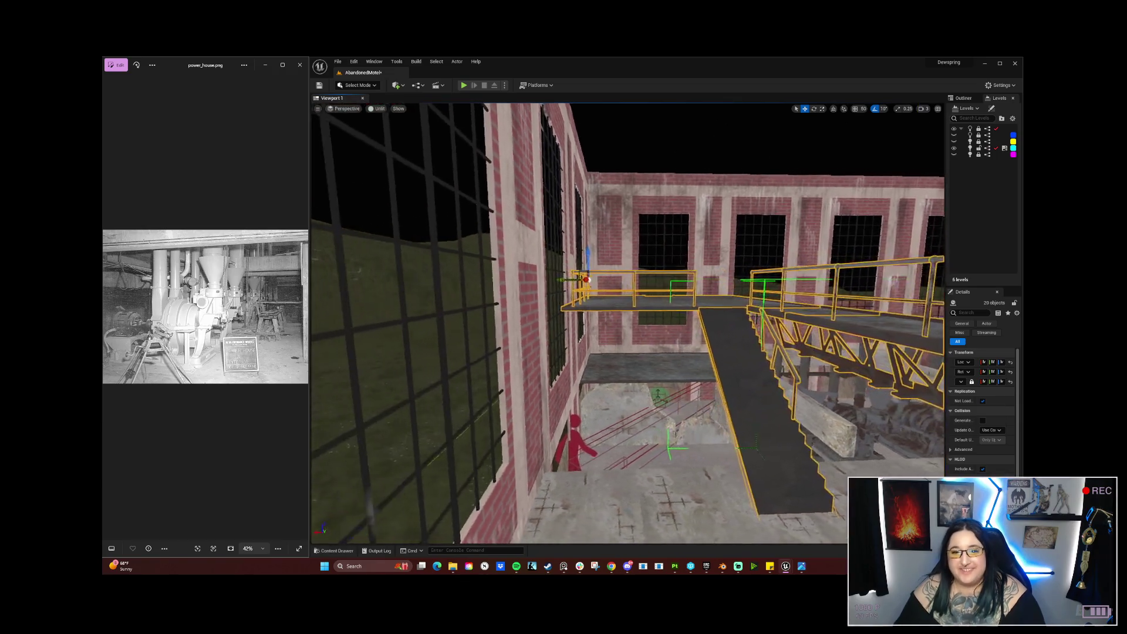
{"action": "mouse_move", "coordinate": [628, 323]}
{"action": "left_mouse_down"}
{"action": "mouse_move", "coordinate": [581, 311]}
{"action": "mouse_move", "coordinate": [651, 316]}
{"action": "mouse_move", "coordinate": [545, 368]}
{"action": "left_mouse_up"}
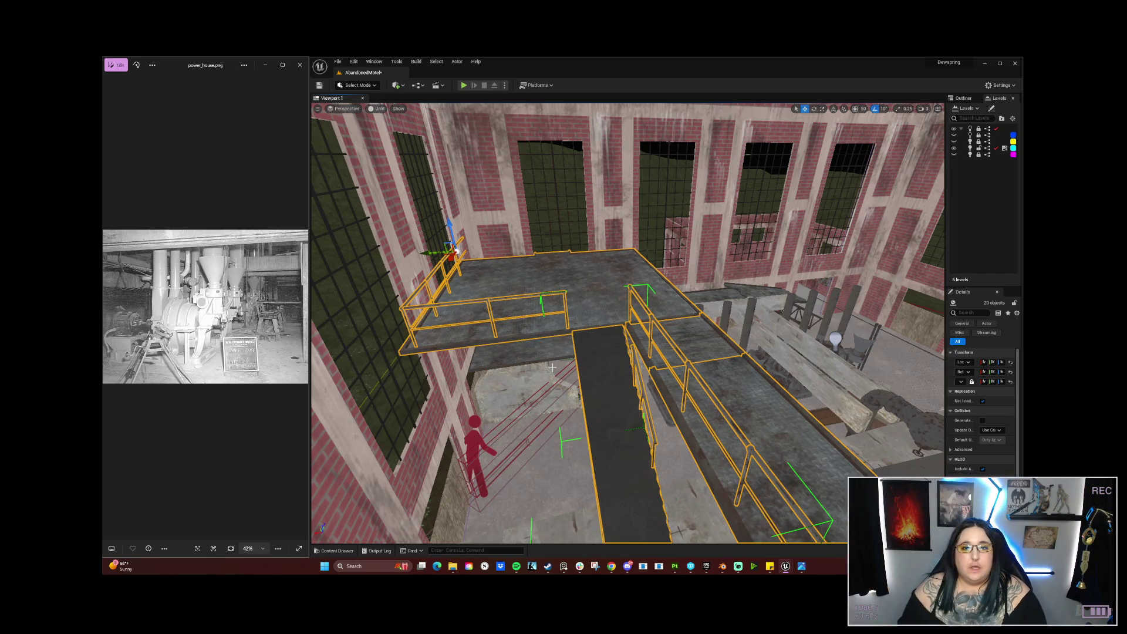
{"action": "mouse_move", "coordinate": [560, 374]}
{"action": "left_mouse_down"}
{"action": "mouse_move", "coordinate": [554, 349]}
{"action": "mouse_move", "coordinate": [554, 384]}
{"action": "left_mouse_up"}
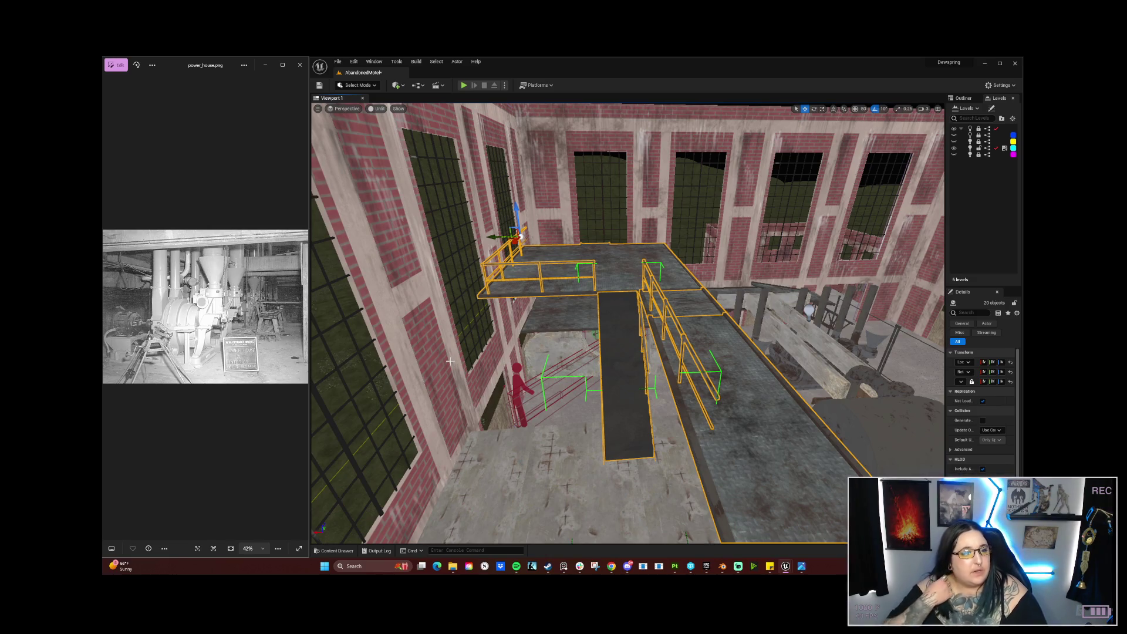
Step: Slide the dark stair ramp left along Y until it sits against the left brick wall
{"action": "left_click", "coordinate": [611, 357]}
{"action": "left_click_drag", "start_coordinate": [594, 386], "coordinate": [486, 387]}
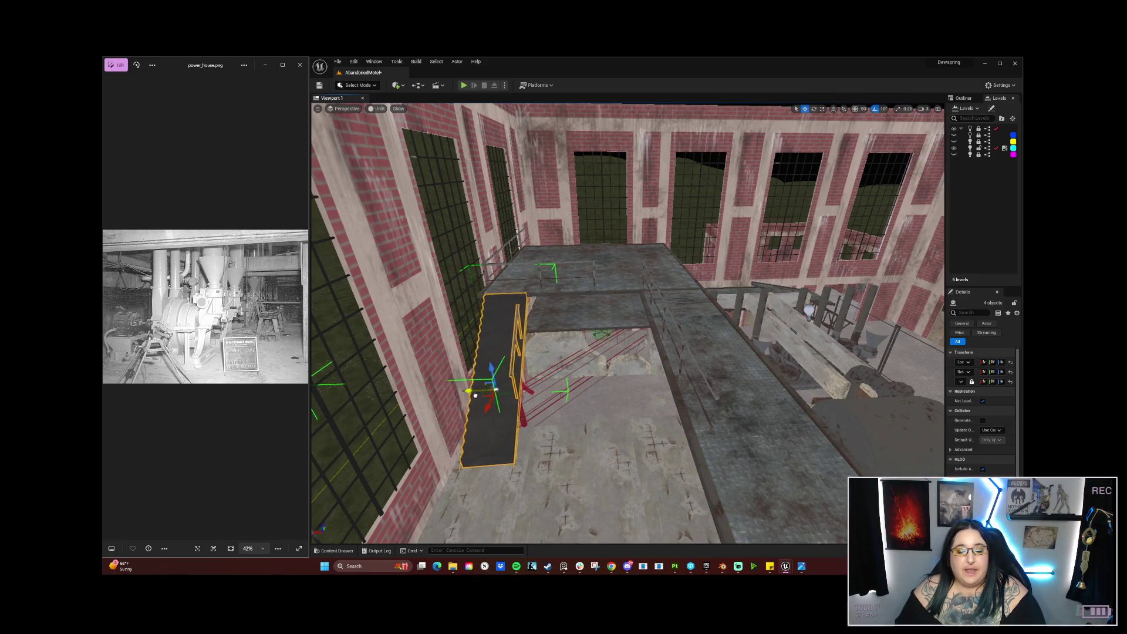
{"action": "left_click_drag", "start_coordinate": [496, 388], "coordinate": [457, 323]}
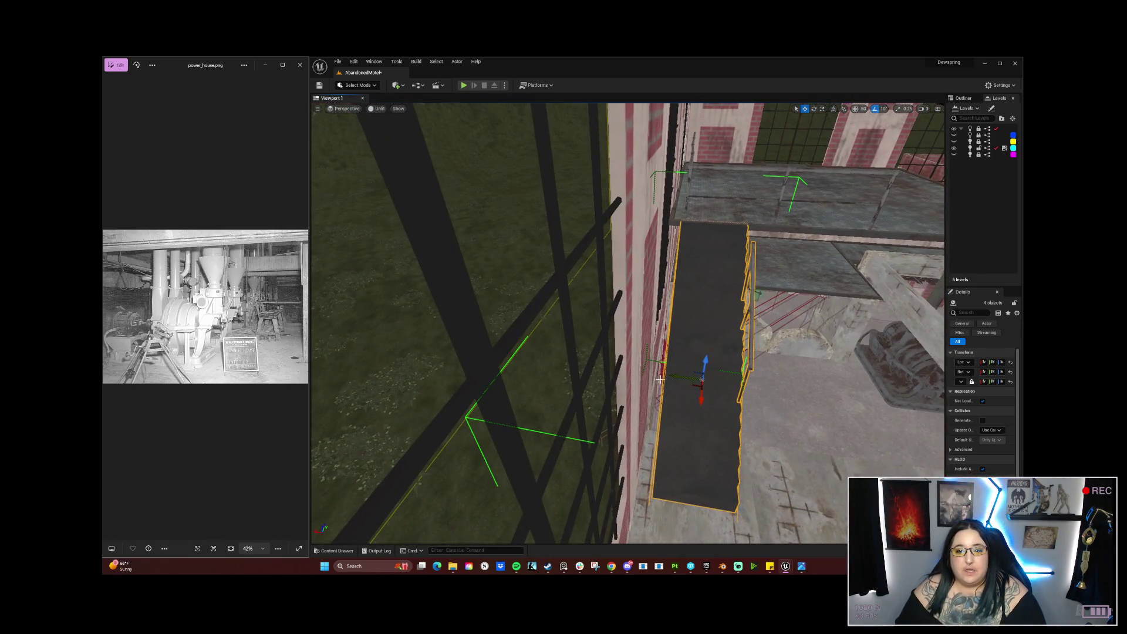
{"action": "mouse_move", "coordinate": [672, 376]}
{"action": "left_mouse_down"}
{"action": "mouse_move", "coordinate": [707, 376]}
{"action": "mouse_move", "coordinate": [678, 378]}
{"action": "mouse_move", "coordinate": [661, 306]}
{"action": "mouse_move", "coordinate": [616, 311]}
{"action": "mouse_move", "coordinate": [616, 355]}
{"action": "mouse_move", "coordinate": [688, 366]}
{"action": "left_mouse_up"}
{"action": "left_click", "coordinate": [687, 366]}
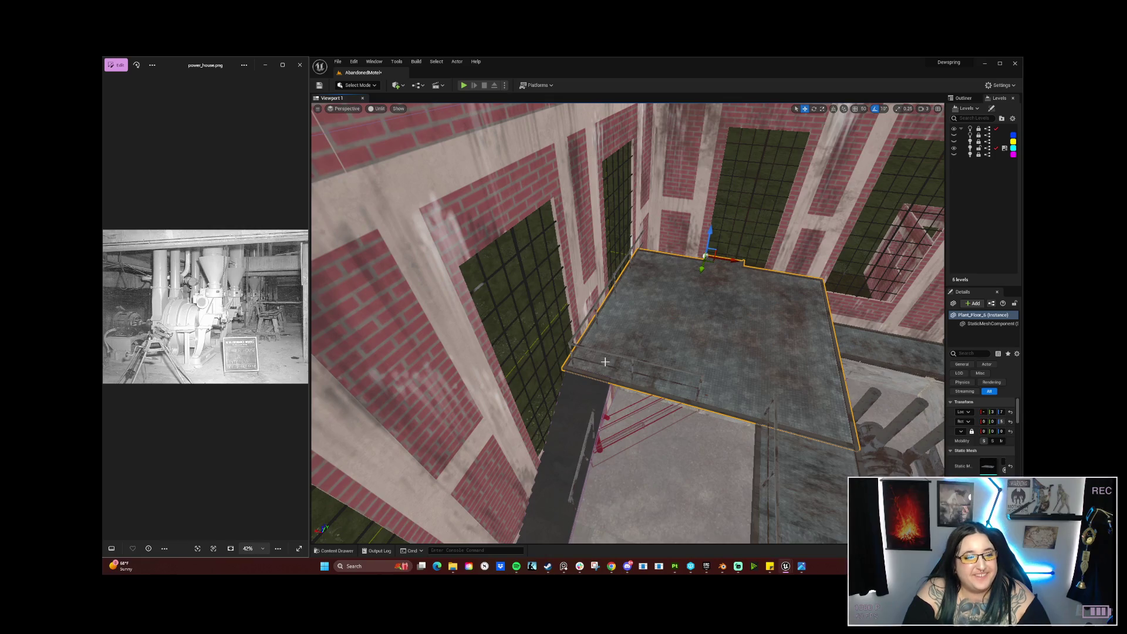
Step: Move the four yellow railing pieces along X onto the raised platform's edge, then deselect
{"action": "mouse_move", "coordinate": [692, 327]}
{"action": "left_mouse_down"}
{"action": "mouse_move", "coordinate": [675, 289]}
{"action": "mouse_move", "coordinate": [674, 342]}
{"action": "mouse_move", "coordinate": [538, 309]}
{"action": "left_mouse_up"}
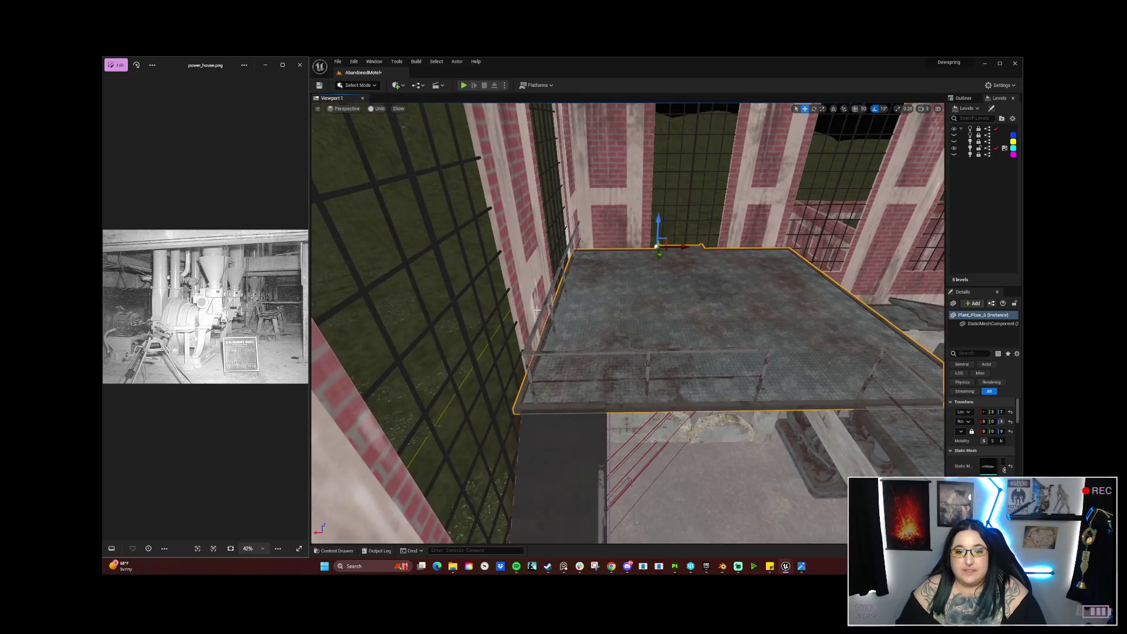
{"action": "left_click", "coordinate": [541, 310]}
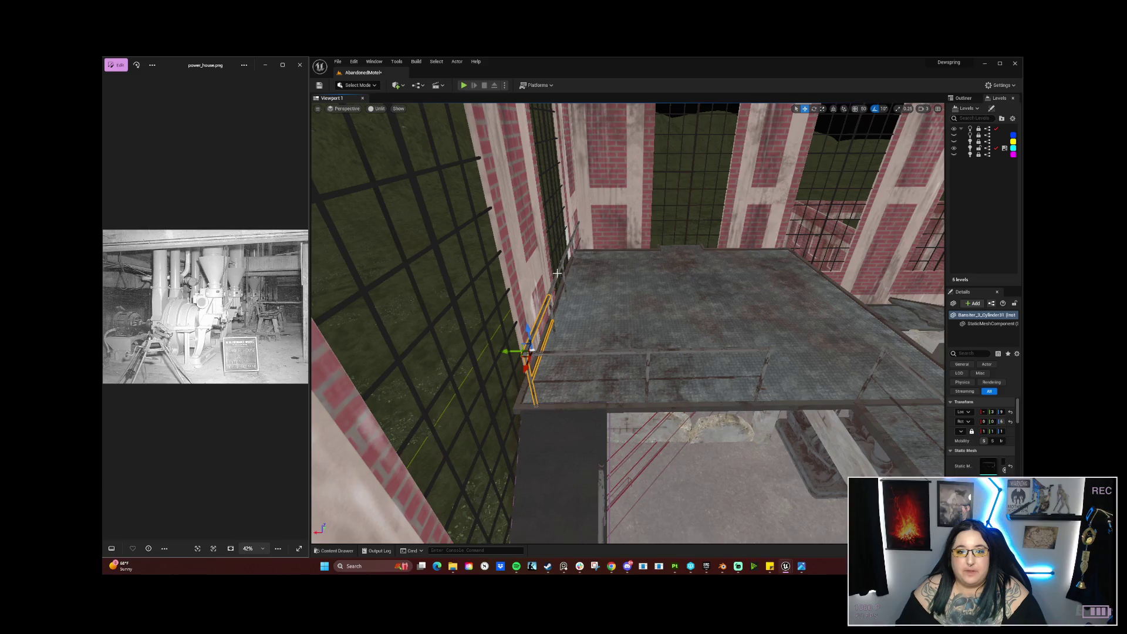
{"action": "left_click", "coordinate": [557, 272], "text": "ctrl"}
{"action": "left_click", "coordinate": [572, 238], "text": "ctrl"}
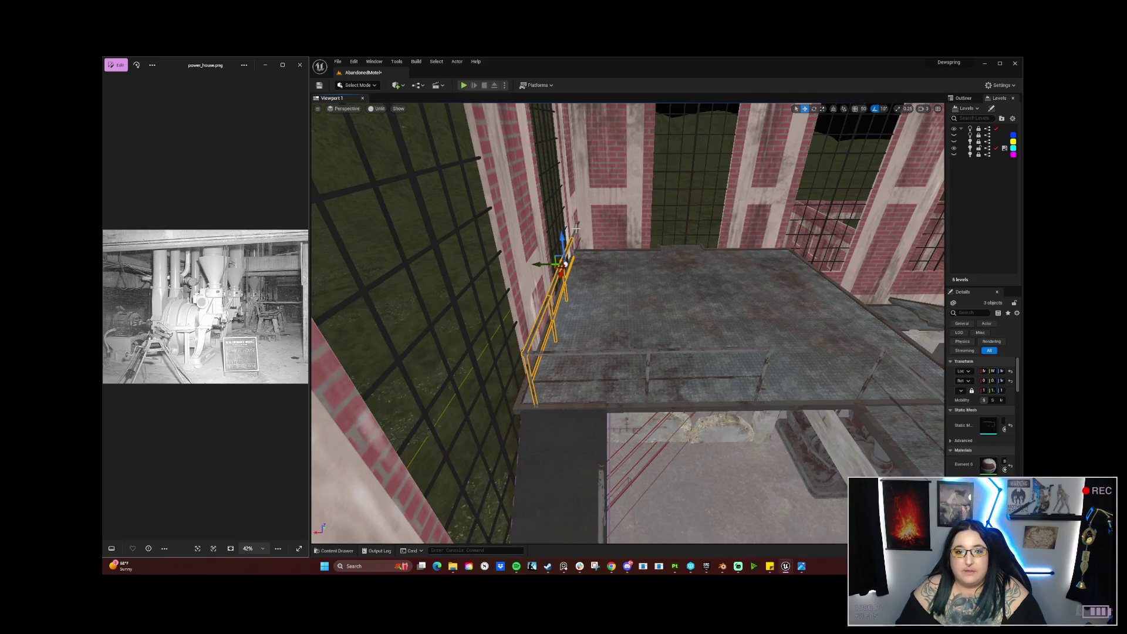
{"action": "left_click", "coordinate": [576, 232], "text": "ctrl"}
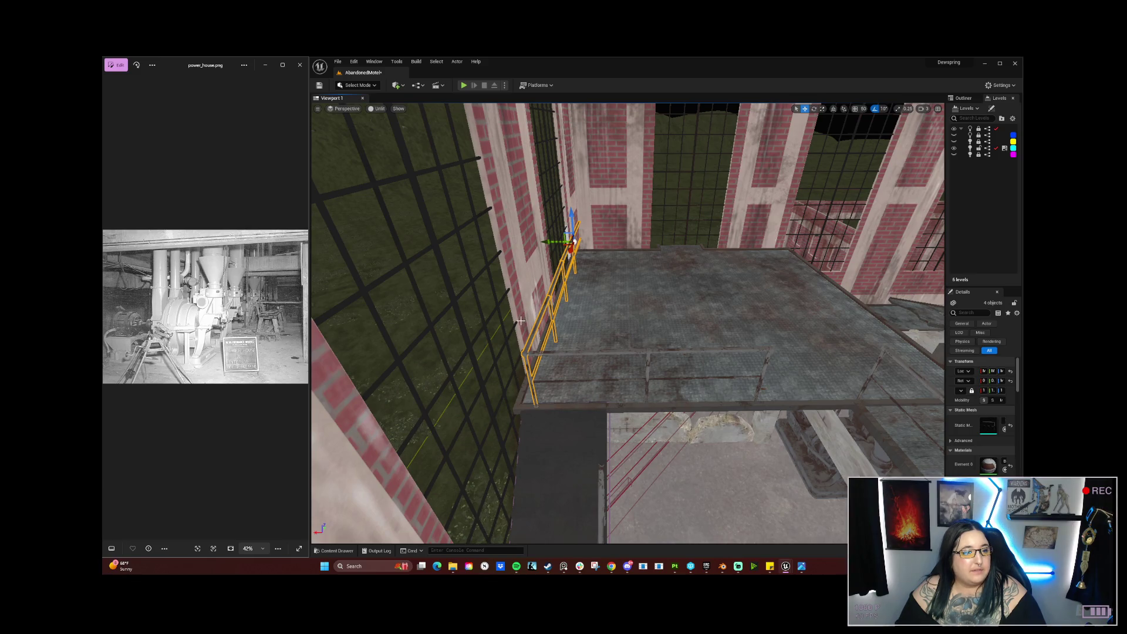
{"action": "mouse_move", "coordinate": [543, 246]}
{"action": "left_mouse_down"}
{"action": "mouse_move", "coordinate": [606, 249]}
{"action": "mouse_move", "coordinate": [590, 249]}
{"action": "left_mouse_up"}
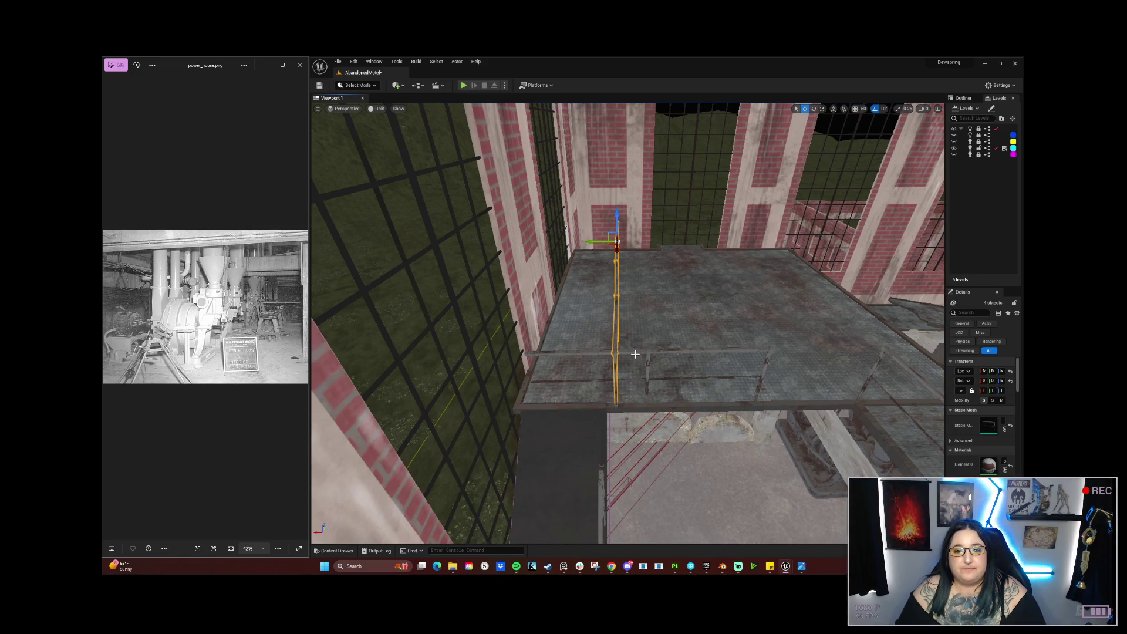
{"action": "left_click", "coordinate": [636, 351]}
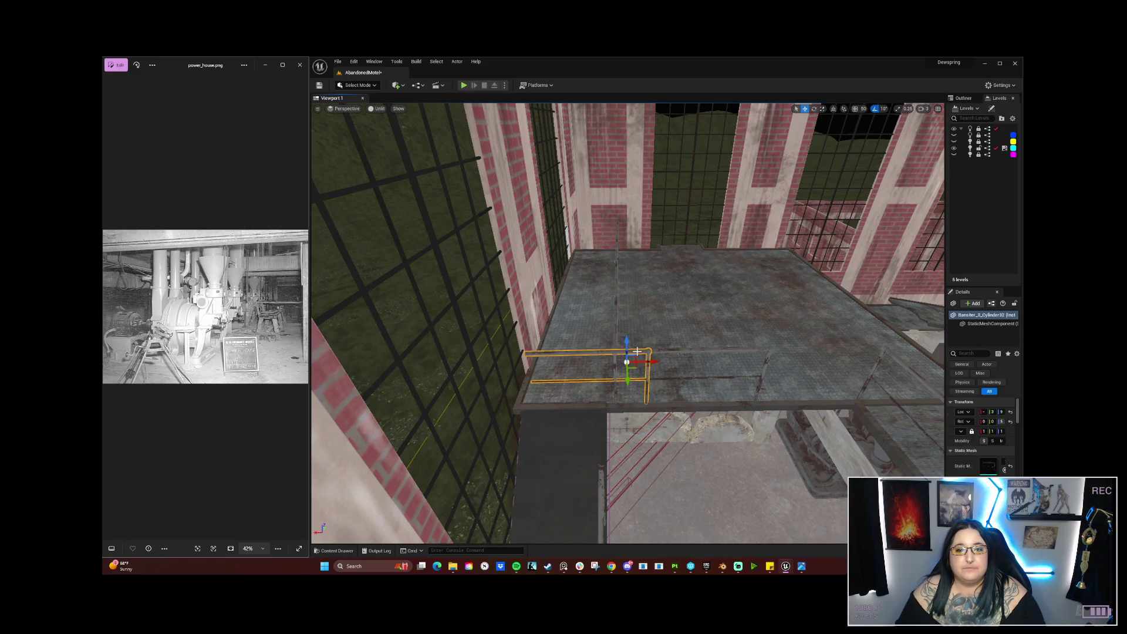
{"action": "left_click", "coordinate": [690, 348], "text": "ctrl"}
{"action": "key", "text": "Escape"}
{"action": "left_click_drag", "start_coordinate": [690, 348], "coordinate": [692, 384]}
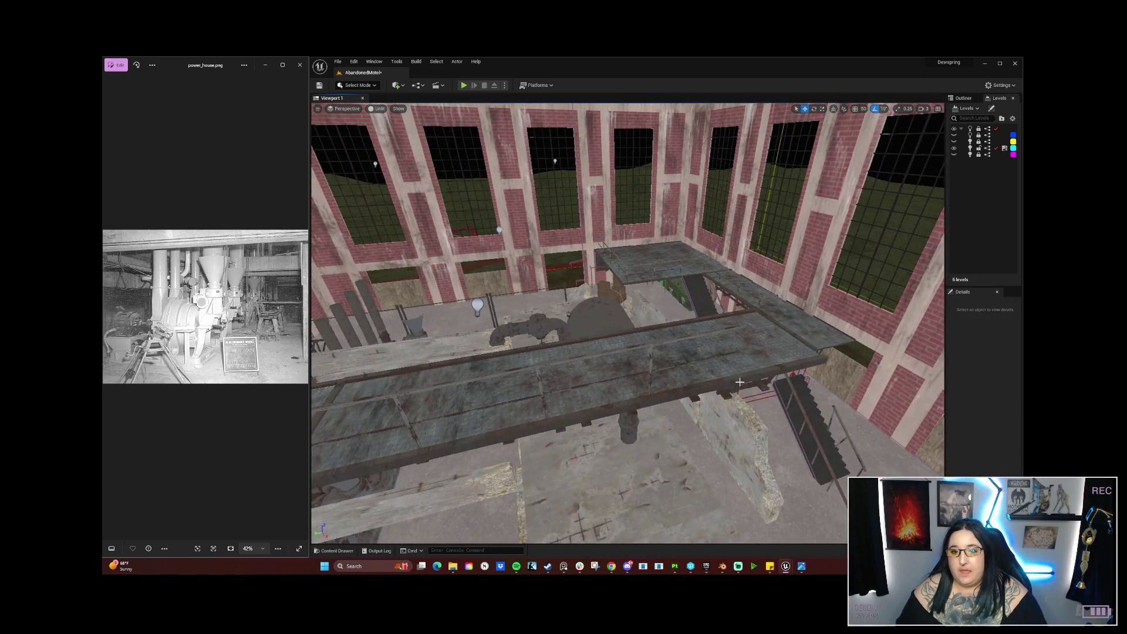
Step: Select and frame the Plant_Floor_6 slab, then press Delete on it
{"action": "left_click", "coordinate": [662, 343]}
{"action": "left_click", "coordinate": [662, 343]}
{"action": "key", "text": "Escape"}
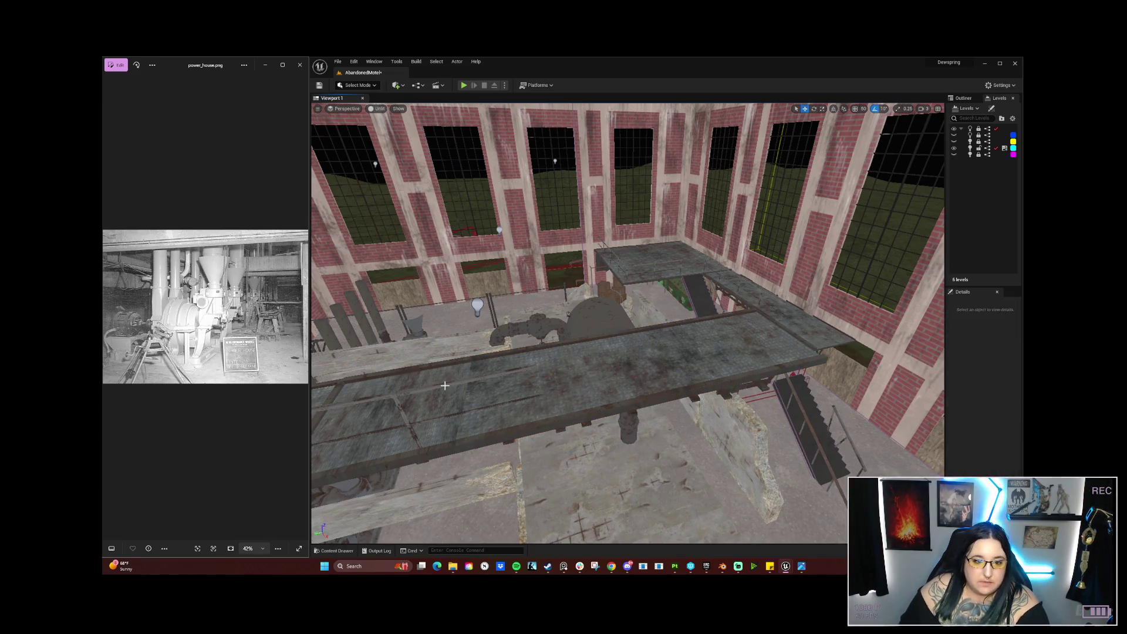
{"action": "mouse_move", "coordinate": [511, 410]}
{"action": "left_mouse_down"}
{"action": "mouse_move", "coordinate": [469, 404]}
{"action": "mouse_move", "coordinate": [511, 410]}
{"action": "left_mouse_up"}
{"action": "left_click", "coordinate": [593, 328]}
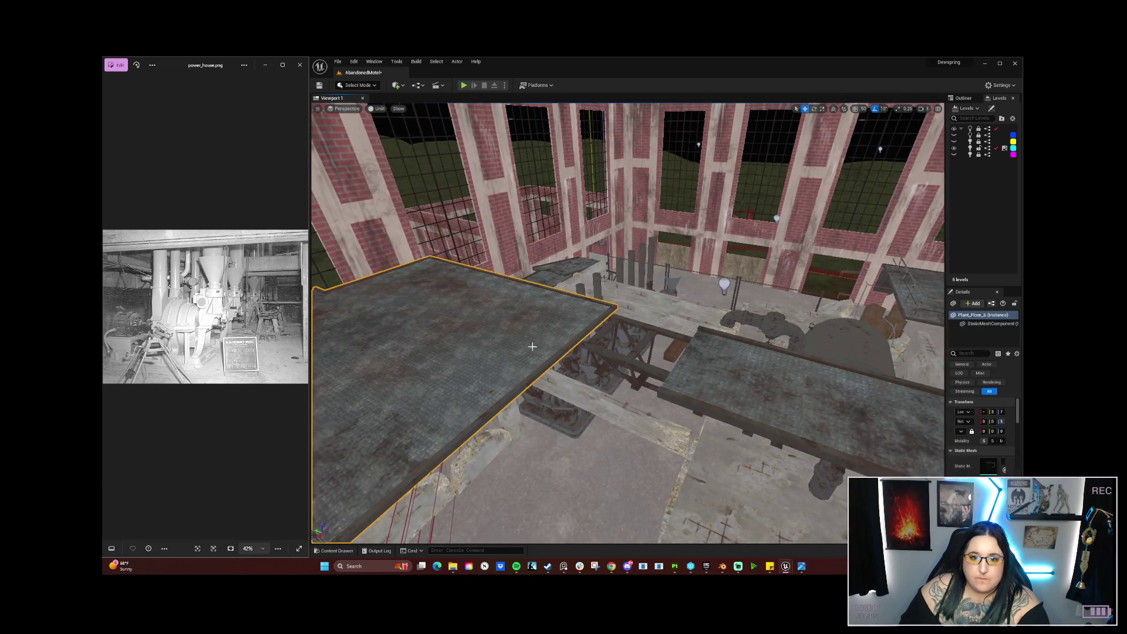
{"action": "key", "text": "f"}
{"action": "key", "text": "Delete"}
{"action": "mouse_move", "coordinate": [690, 371]}
{"action": "left_mouse_down"}
{"action": "mouse_move", "coordinate": [763, 411]}
{"action": "mouse_move", "coordinate": [861, 440]}
{"action": "mouse_move", "coordinate": [823, 445]}
{"action": "left_mouse_up"}
Step: Move Plant_Floor_9 to the upper left, turn it around, and slide it against the pillar
{"action": "left_click", "coordinate": [861, 439]}
{"action": "mouse_move", "coordinate": [696, 449]}
{"action": "left_mouse_down"}
{"action": "mouse_move", "coordinate": [517, 376]}
{"action": "mouse_move", "coordinate": [420, 389]}
{"action": "mouse_move", "coordinate": [419, 417]}
{"action": "left_mouse_up"}
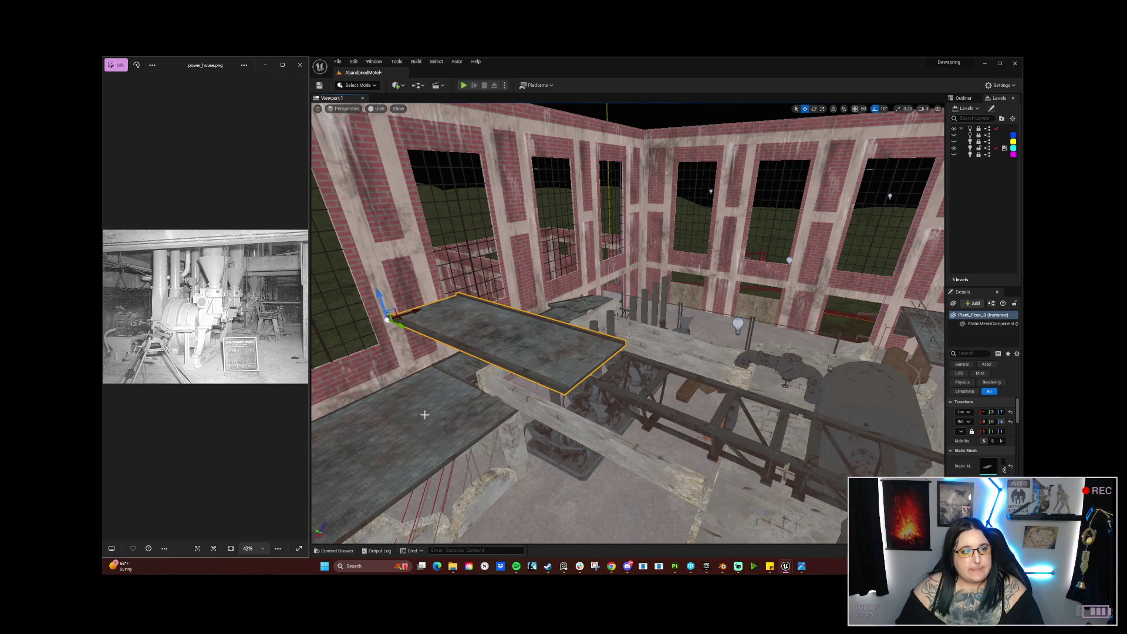
{"action": "key", "text": "e"}
{"action": "left_click_drag", "start_coordinate": [392, 335], "coordinate": [395, 333]}
{"action": "key", "text": "f"}
{"action": "key", "text": "w"}
{"action": "mouse_move", "coordinate": [610, 283]}
{"action": "left_mouse_down"}
{"action": "mouse_move", "coordinate": [496, 299]}
{"action": "mouse_move", "coordinate": [522, 311]}
{"action": "mouse_move", "coordinate": [485, 355]}
{"action": "mouse_move", "coordinate": [528, 309]}
{"action": "left_mouse_up"}
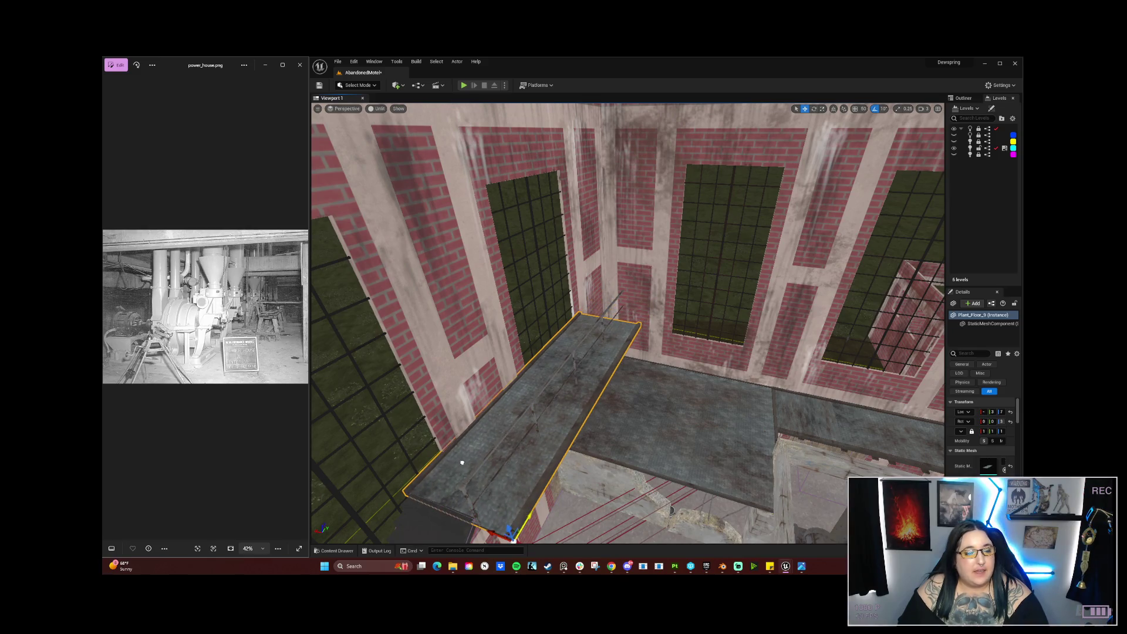
{"action": "mouse_move", "coordinate": [462, 462]}
{"action": "left_mouse_down"}
{"action": "mouse_move", "coordinate": [462, 389]}
{"action": "mouse_move", "coordinate": [429, 424]}
{"action": "mouse_move", "coordinate": [429, 453]}
{"action": "mouse_move", "coordinate": [440, 419]}
{"action": "mouse_move", "coordinate": [405, 414]}
{"action": "mouse_move", "coordinate": [548, 397]}
{"action": "mouse_move", "coordinate": [537, 422]}
{"action": "left_mouse_up"}
{"action": "left_click", "coordinate": [548, 397]}
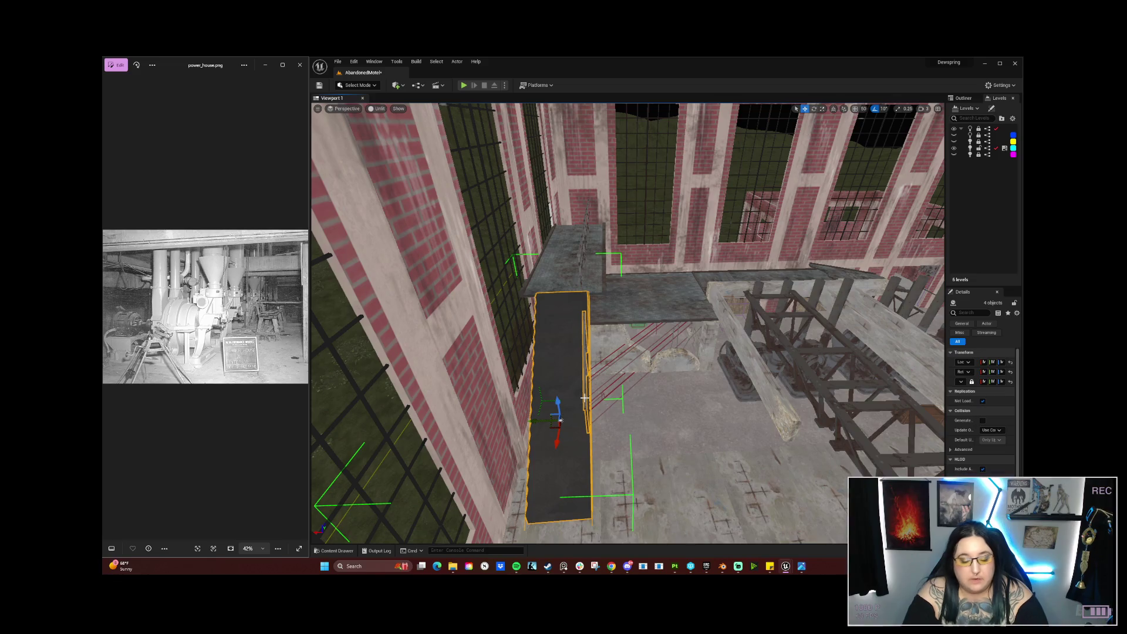
Step: Rotate the staircase -90° about the vertical Z axis beside the concrete walls
{"action": "mouse_move", "coordinate": [597, 405]}
{"action": "left_mouse_down"}
{"action": "mouse_move", "coordinate": [597, 334]}
{"action": "mouse_move", "coordinate": [569, 299]}
{"action": "mouse_move", "coordinate": [569, 264]}
{"action": "mouse_move", "coordinate": [569, 334]}
{"action": "mouse_move", "coordinate": [583, 373]}
{"action": "left_mouse_up"}
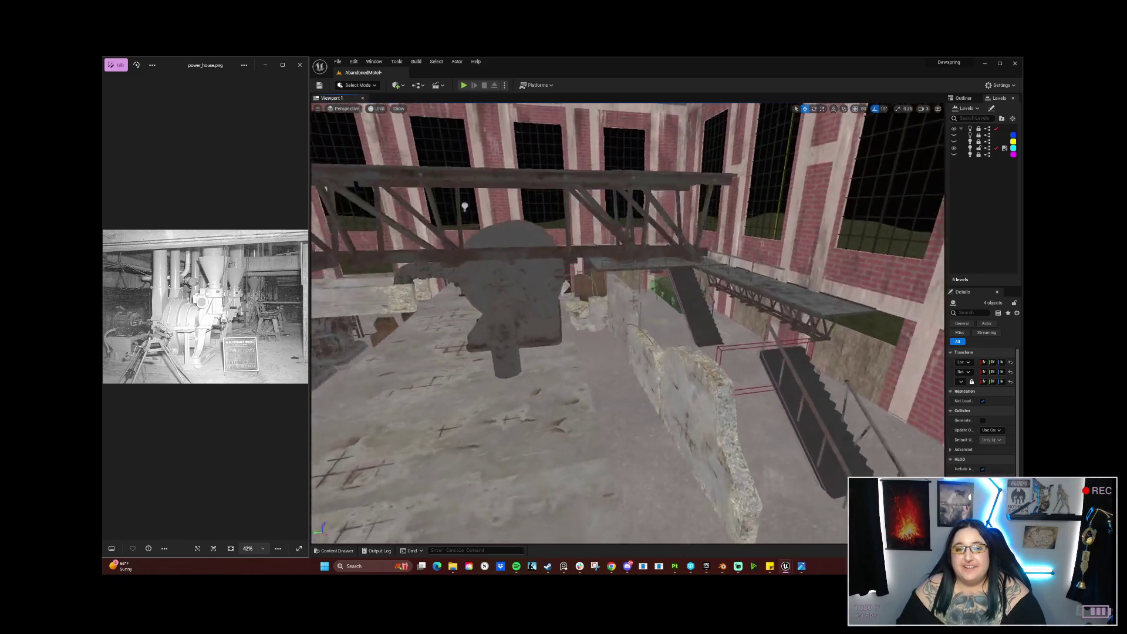
{"action": "left_click_drag", "start_coordinate": [587, 372], "coordinate": [516, 379]}
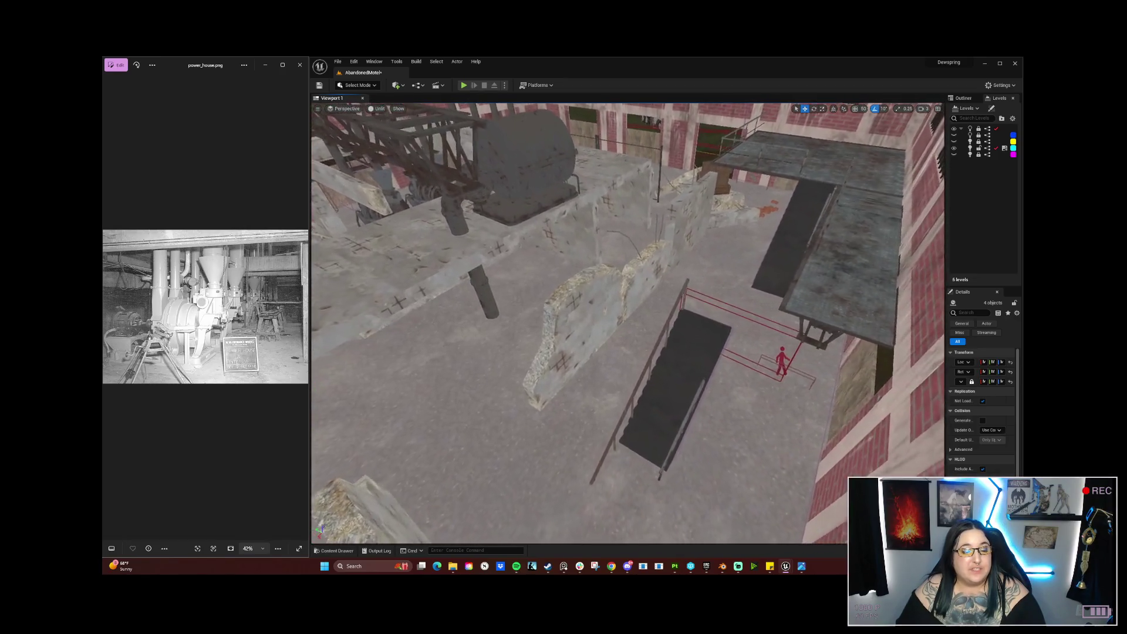
{"action": "left_click_drag", "start_coordinate": [516, 378], "coordinate": [511, 366]}
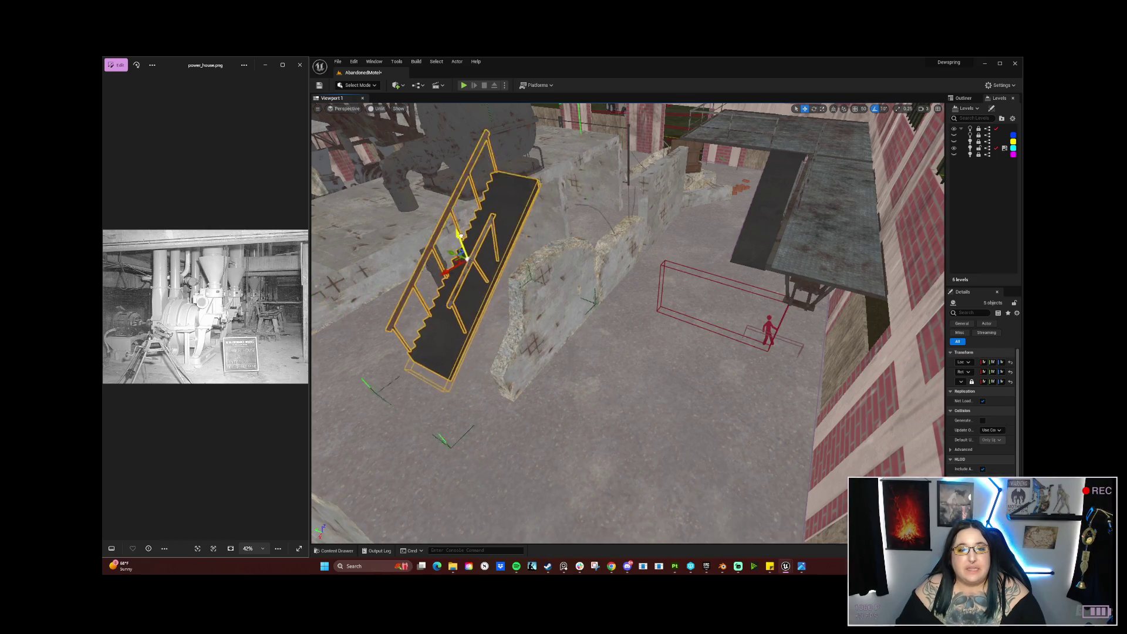
{"action": "left_click_drag", "start_coordinate": [440, 252], "coordinate": [514, 280]}
{"action": "key", "text": "e"}
{"action": "left_click_drag", "start_coordinate": [648, 402], "coordinate": [700, 401]}
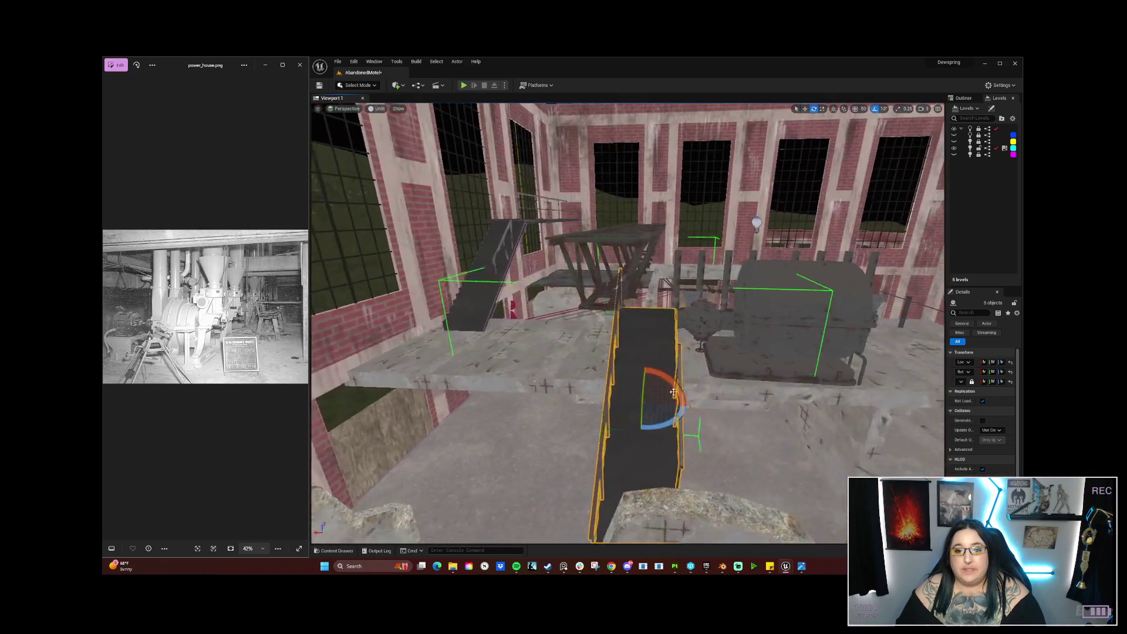
{"action": "mouse_move", "coordinate": [609, 404]}
{"action": "left_mouse_down"}
{"action": "mouse_move", "coordinate": [551, 364]}
{"action": "mouse_move", "coordinate": [528, 328]}
{"action": "mouse_move", "coordinate": [503, 464]}
{"action": "left_mouse_up"}
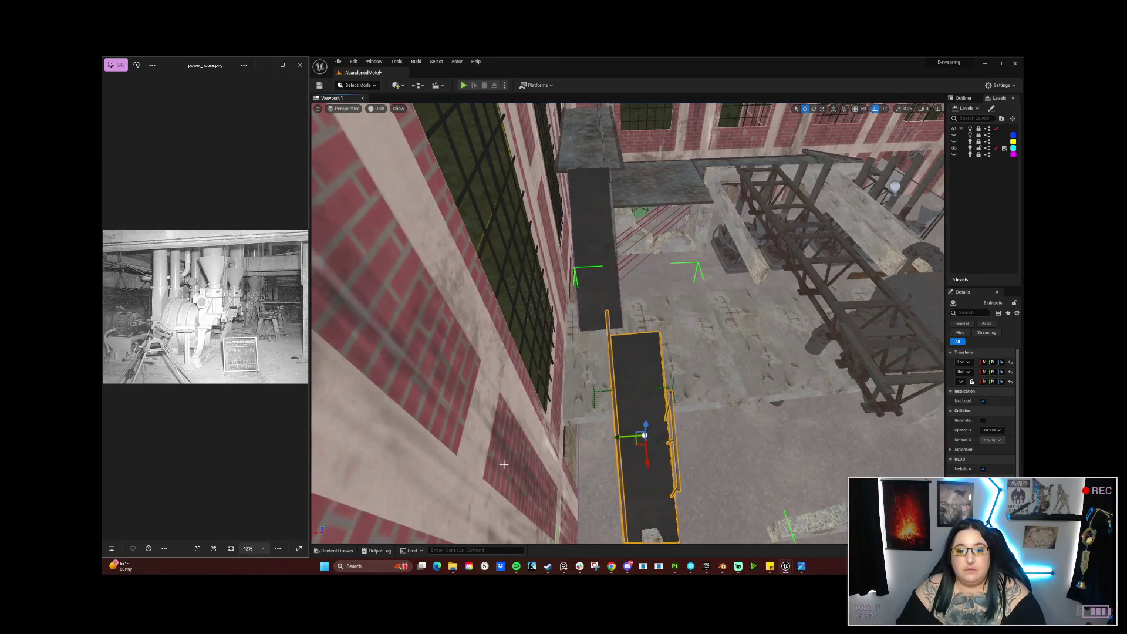
{"action": "mouse_move", "coordinate": [647, 464]}
{"action": "left_mouse_down"}
{"action": "mouse_move", "coordinate": [652, 410]}
{"action": "mouse_move", "coordinate": [729, 374]}
{"action": "mouse_move", "coordinate": [651, 410]}
{"action": "mouse_move", "coordinate": [622, 308]}
{"action": "left_mouse_up"}
Step: Slide the truss's left end section, Beam1Short5, outward to the left along its axis
{"action": "left_click", "coordinate": [605, 282]}
{"action": "left_click", "coordinate": [536, 294], "text": "ctrl"}
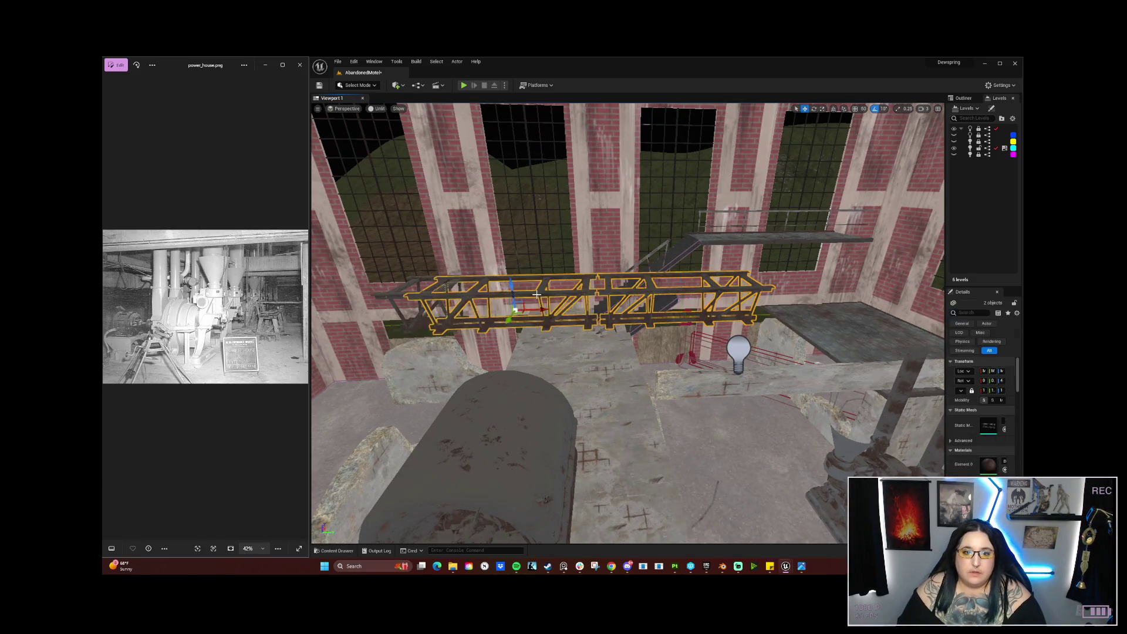
{"action": "left_click", "coordinate": [402, 301], "text": "ctrl"}
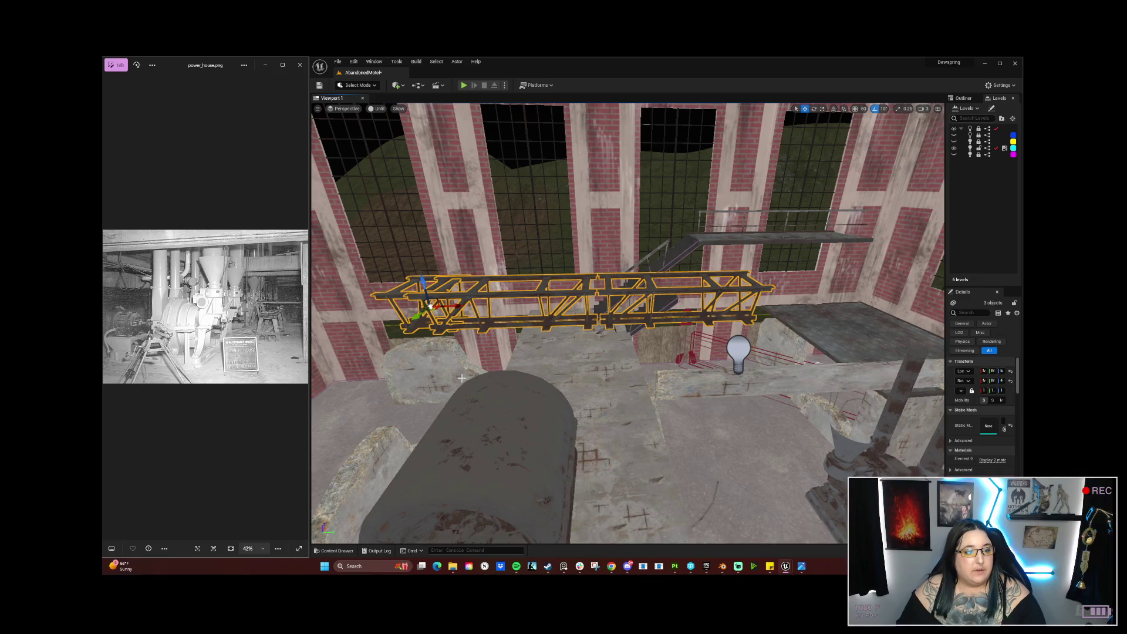
{"action": "mouse_move", "coordinate": [422, 388]}
{"action": "left_mouse_down"}
{"action": "mouse_move", "coordinate": [479, 437]}
{"action": "mouse_move", "coordinate": [411, 369]}
{"action": "mouse_move", "coordinate": [507, 400]}
{"action": "left_mouse_up"}
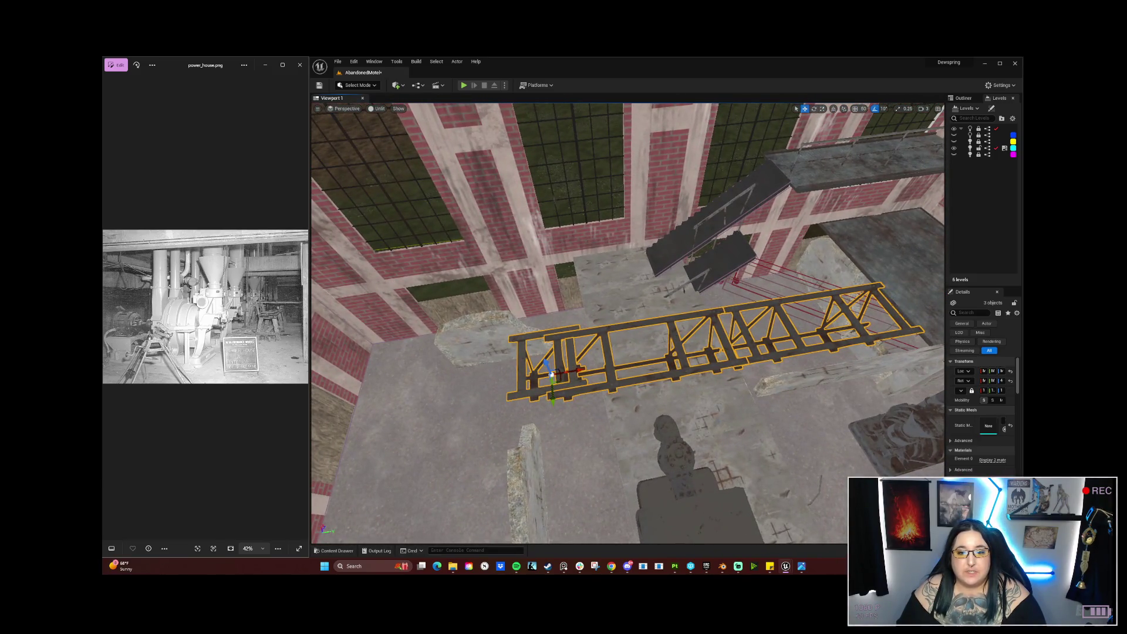
{"action": "left_click", "coordinate": [528, 398]}
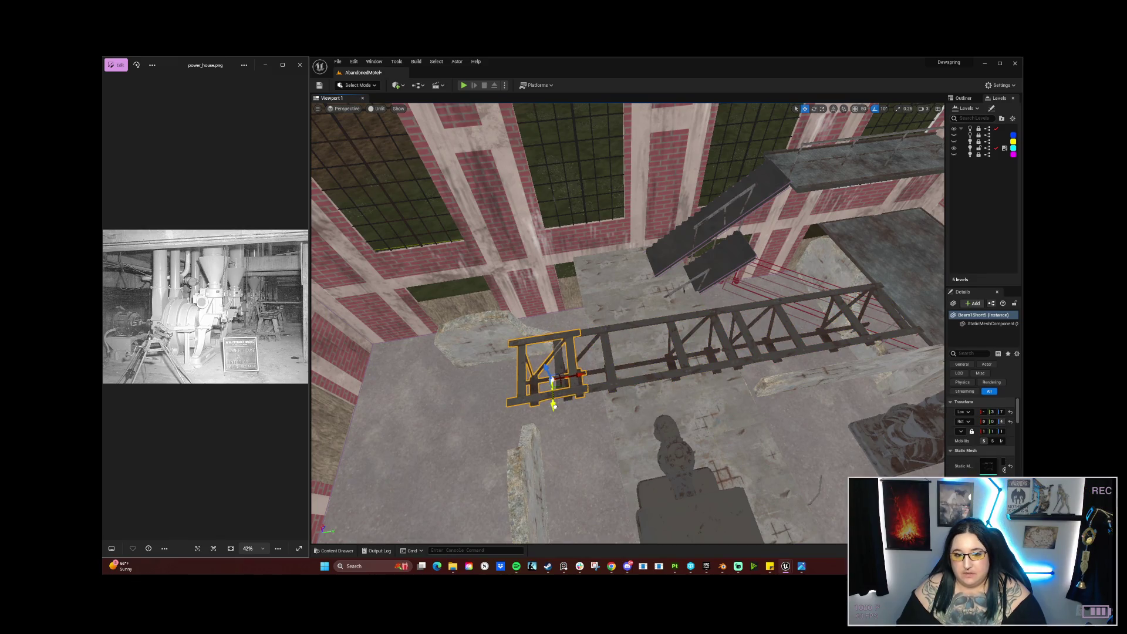
{"action": "left_click_drag", "start_coordinate": [553, 405], "coordinate": [543, 379]}
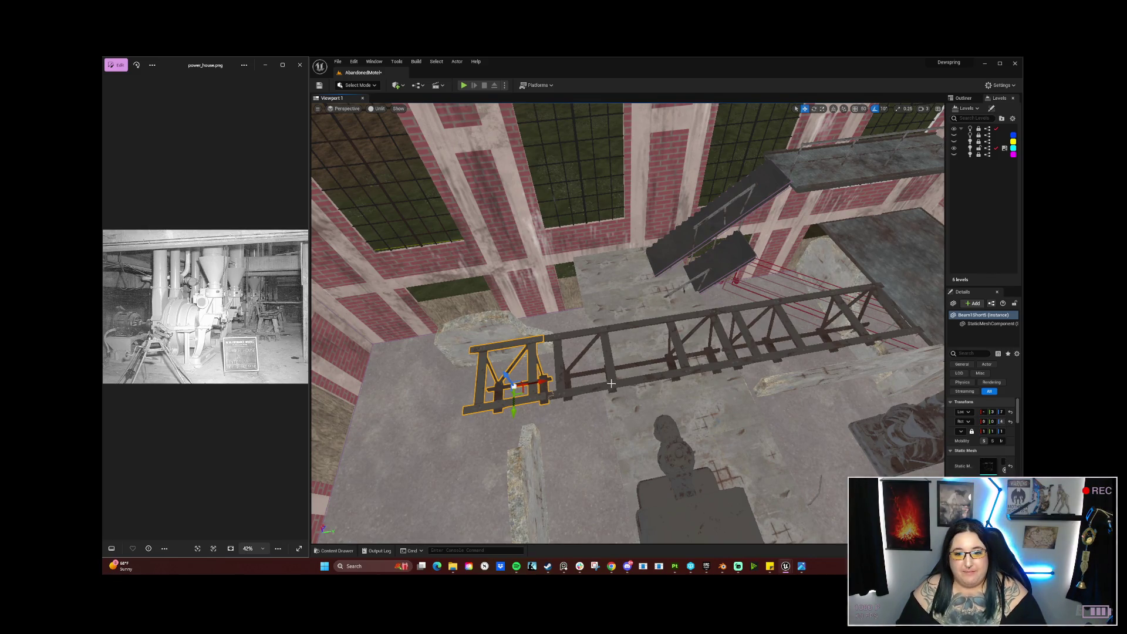
{"action": "left_click", "coordinate": [714, 359], "text": "ctrl"}
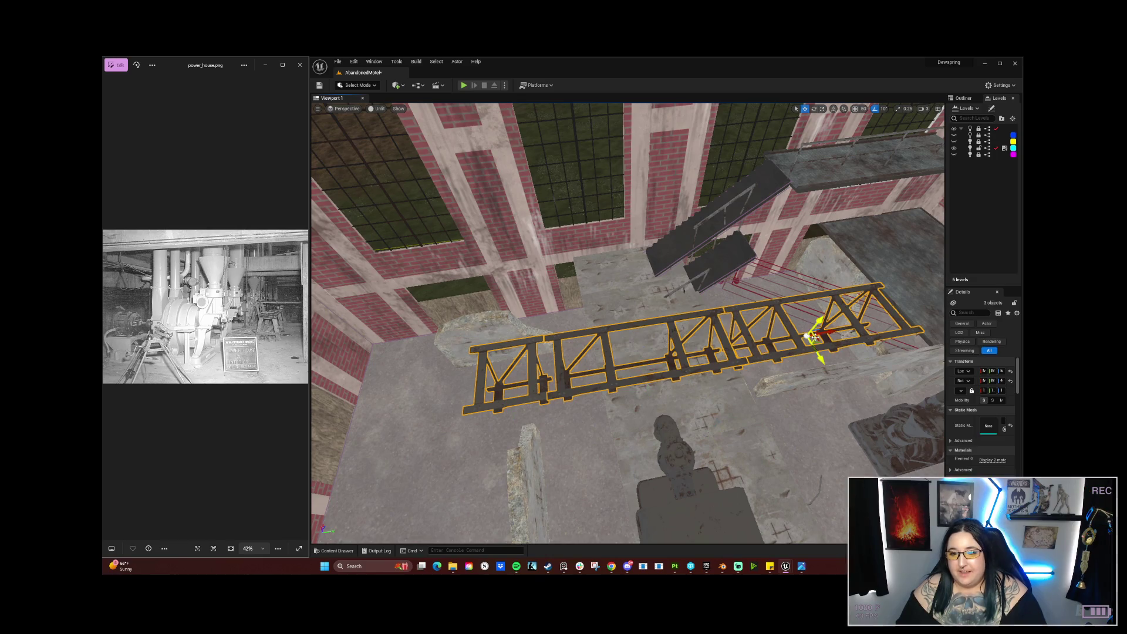
{"action": "mouse_move", "coordinate": [815, 336]}
{"action": "left_mouse_down"}
{"action": "mouse_move", "coordinate": [645, 344]}
{"action": "mouse_move", "coordinate": [556, 322]}
{"action": "mouse_move", "coordinate": [742, 372]}
{"action": "mouse_move", "coordinate": [715, 276]}
{"action": "mouse_move", "coordinate": [715, 118]}
{"action": "left_mouse_up"}
Step: Move the selected steel truss right under the railed catwalk floor plank
{"action": "mouse_move", "coordinate": [628, 322]}
{"action": "left_mouse_down"}
{"action": "mouse_move", "coordinate": [604, 235]}
{"action": "mouse_move", "coordinate": [563, 223]}
{"action": "left_mouse_up"}
{"action": "mouse_move", "coordinate": [587, 305]}
{"action": "left_mouse_down"}
{"action": "mouse_move", "coordinate": [587, 344]}
{"action": "mouse_move", "coordinate": [593, 309]}
{"action": "left_mouse_up"}
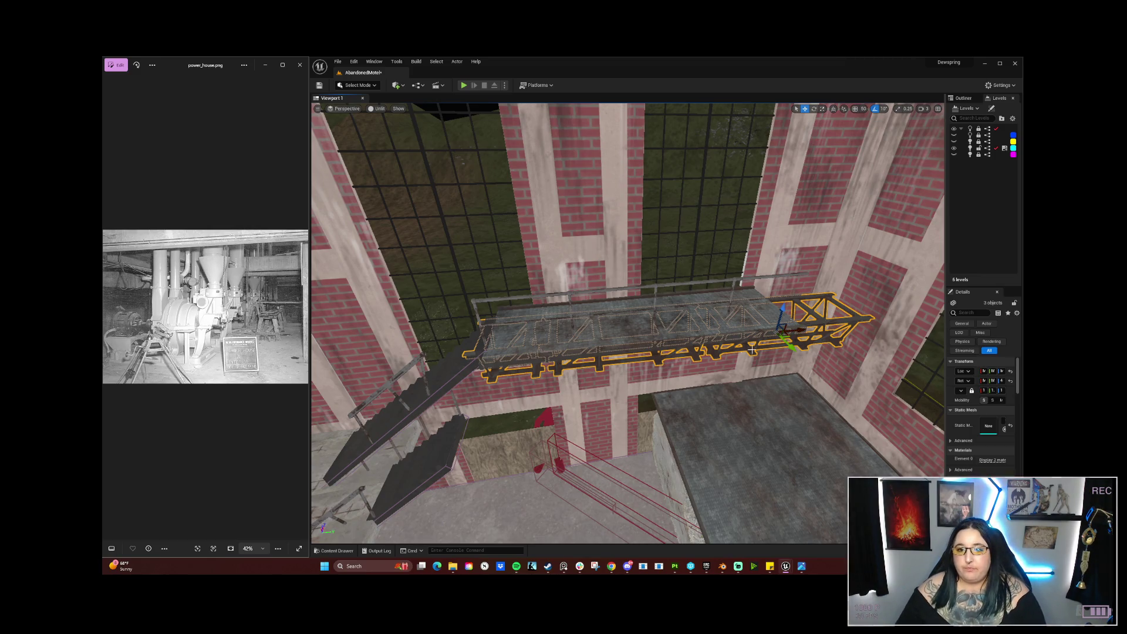
{"action": "mouse_move", "coordinate": [795, 335]}
{"action": "left_mouse_down"}
{"action": "mouse_move", "coordinate": [811, 328]}
{"action": "mouse_move", "coordinate": [807, 293]}
{"action": "mouse_move", "coordinate": [741, 369]}
{"action": "left_mouse_up"}
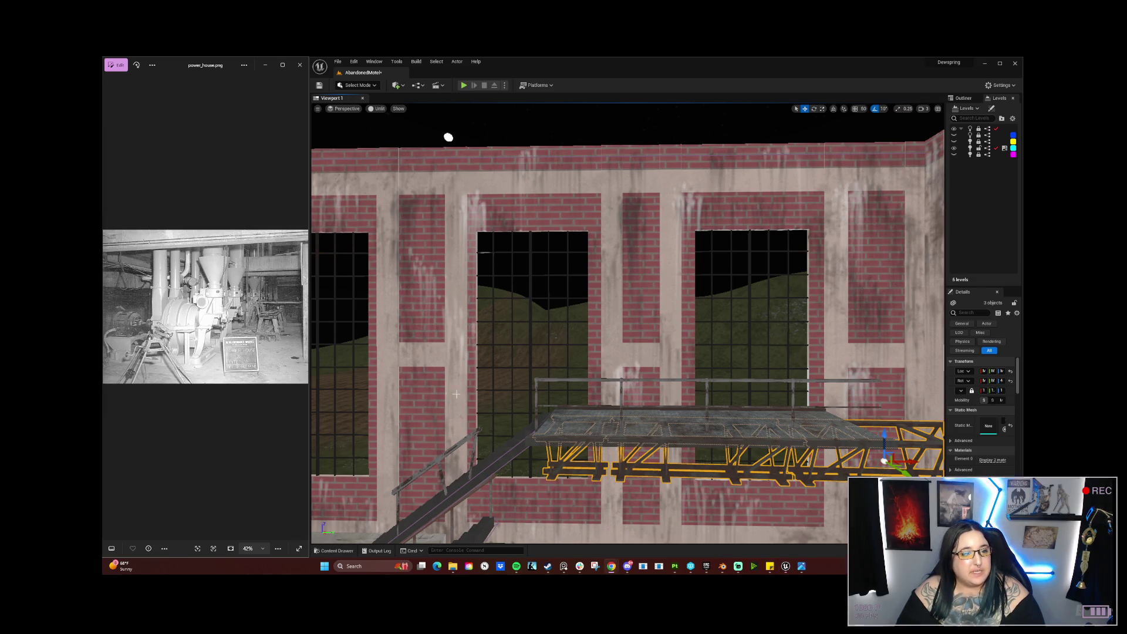
Step: Orbit the view to confirm the truss runs under the catwalk up to the brick wall
{"action": "mouse_move", "coordinate": [593, 446]}
{"action": "left_mouse_down"}
{"action": "mouse_move", "coordinate": [640, 435]}
{"action": "mouse_move", "coordinate": [581, 443]}
{"action": "mouse_move", "coordinate": [446, 422]}
{"action": "mouse_move", "coordinate": [440, 401]}
{"action": "mouse_move", "coordinate": [574, 462]}
{"action": "left_mouse_up"}
{"action": "left_click_drag", "start_coordinate": [487, 389], "coordinate": [501, 354]}
Step: Delete the long truss under the plank, then briefly check the Power_Plant folder in File Explorer
{"action": "key", "text": "Delete"}
{"action": "left_click", "coordinate": [523, 375]}
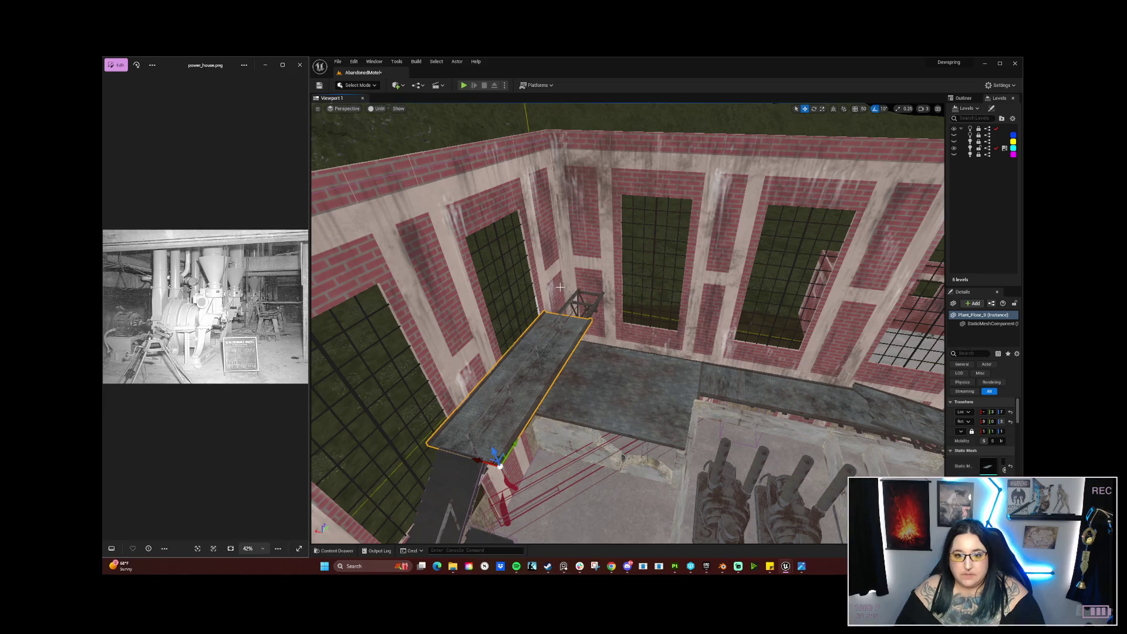
{"action": "left_click", "coordinate": [455, 567]}
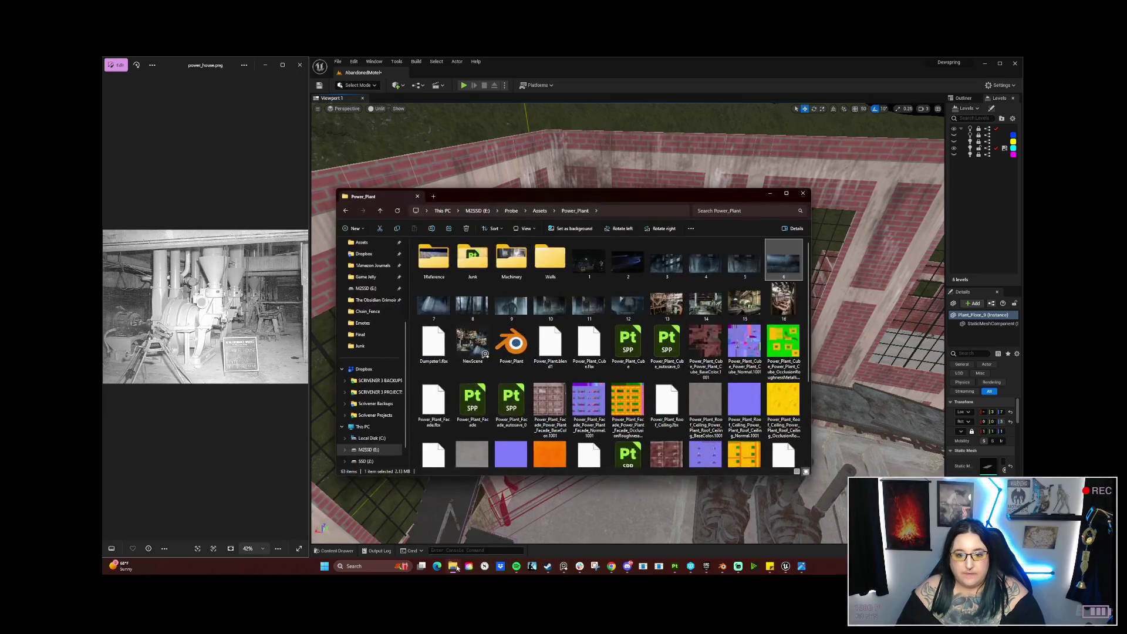
{"action": "left_click", "coordinate": [770, 194]}
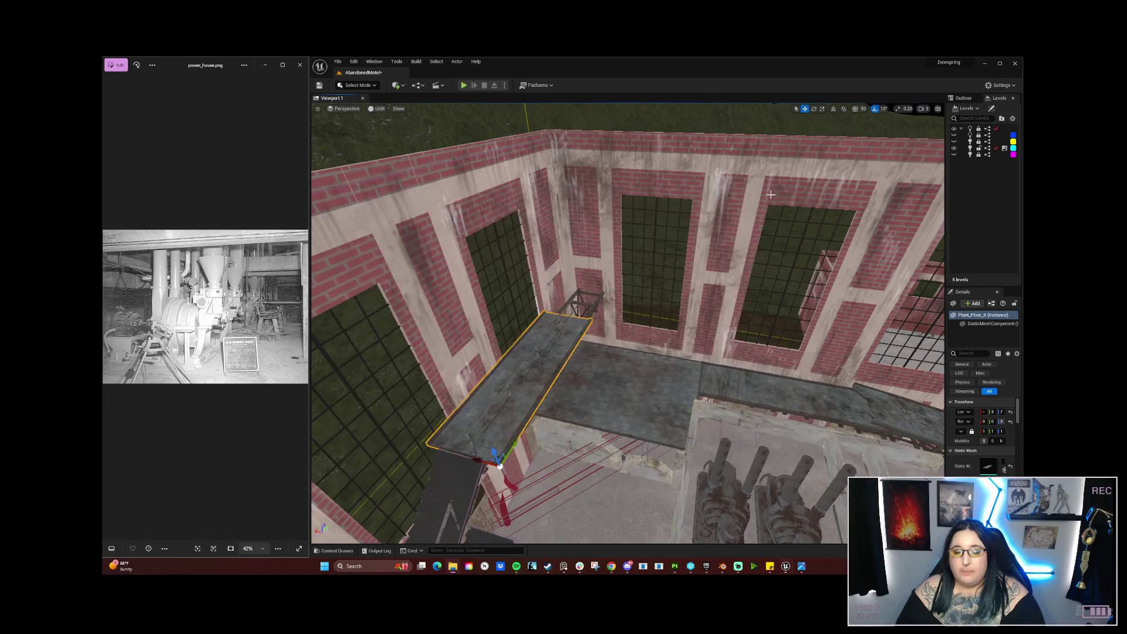
{"action": "mouse_move", "coordinate": [785, 567]}
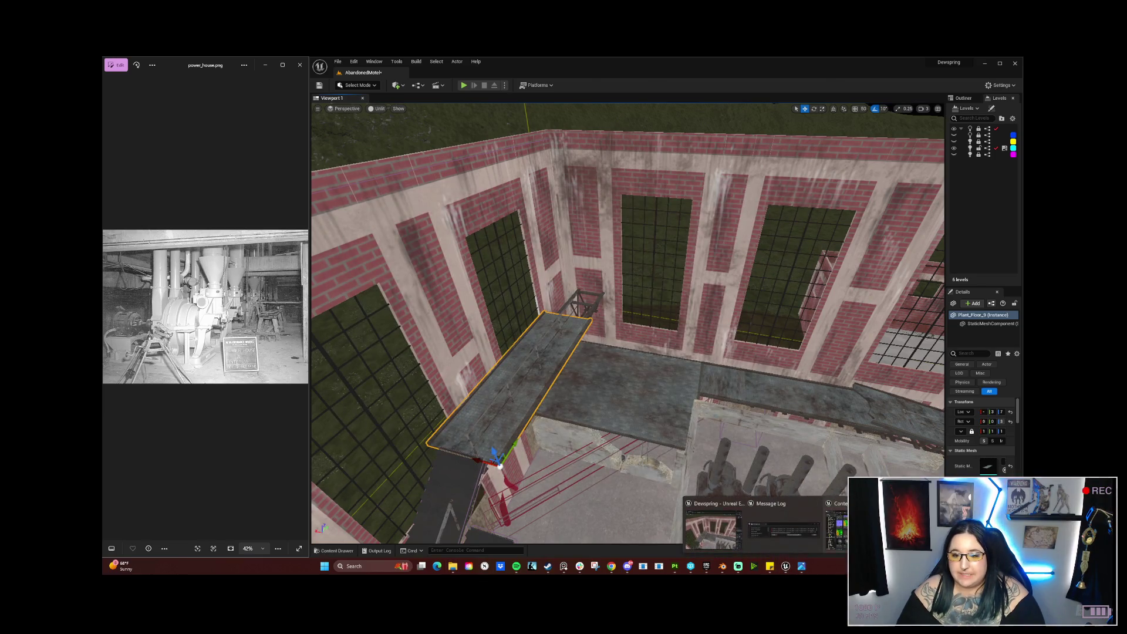
{"action": "left_click", "coordinate": [816, 522]}
Step: Browse the Content Browser from Power_Plant into the Plant_Floors folder
{"action": "mouse_move", "coordinate": [392, 81]}
{"action": "left_mouse_down"}
{"action": "mouse_move", "coordinate": [439, 132]}
{"action": "mouse_move", "coordinate": [409, 253]}
{"action": "left_mouse_up"}
{"action": "scroll", "coordinate": [324, 352], "scroll_direction": "up", "scroll_amount": 3}
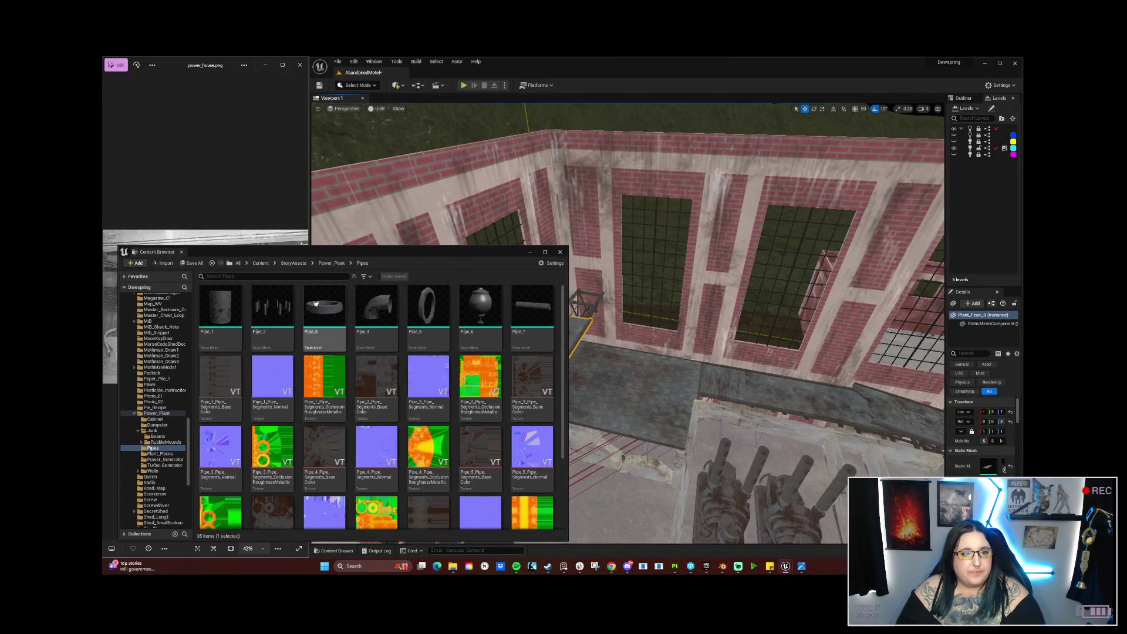
{"action": "scroll", "coordinate": [305, 387], "scroll_direction": "down", "scroll_amount": 3}
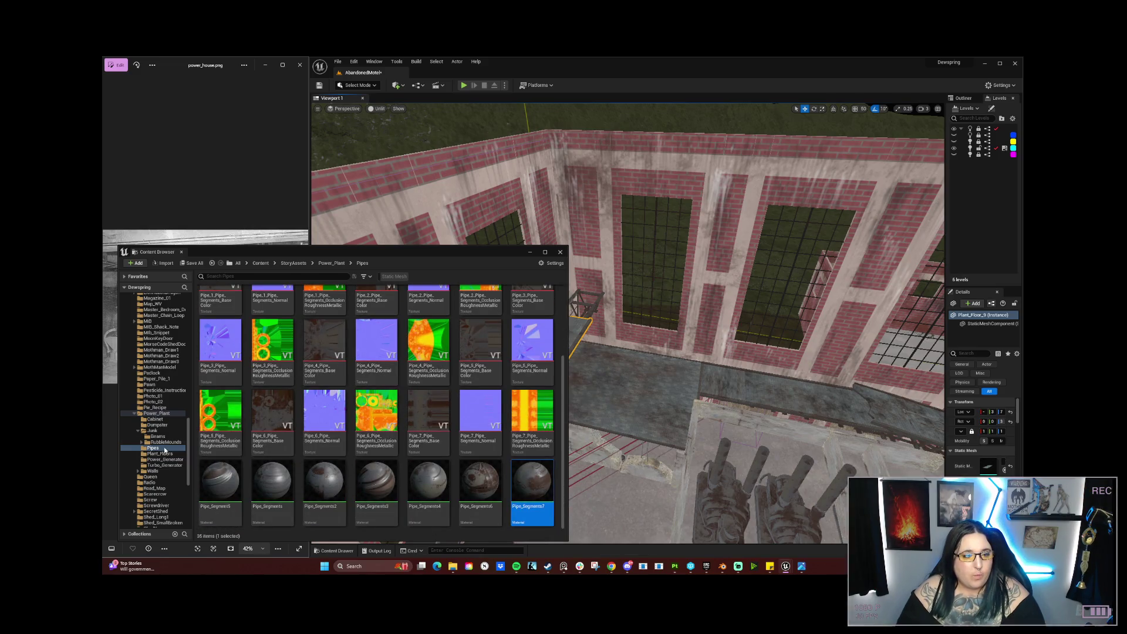
{"action": "left_click", "coordinate": [333, 264]}
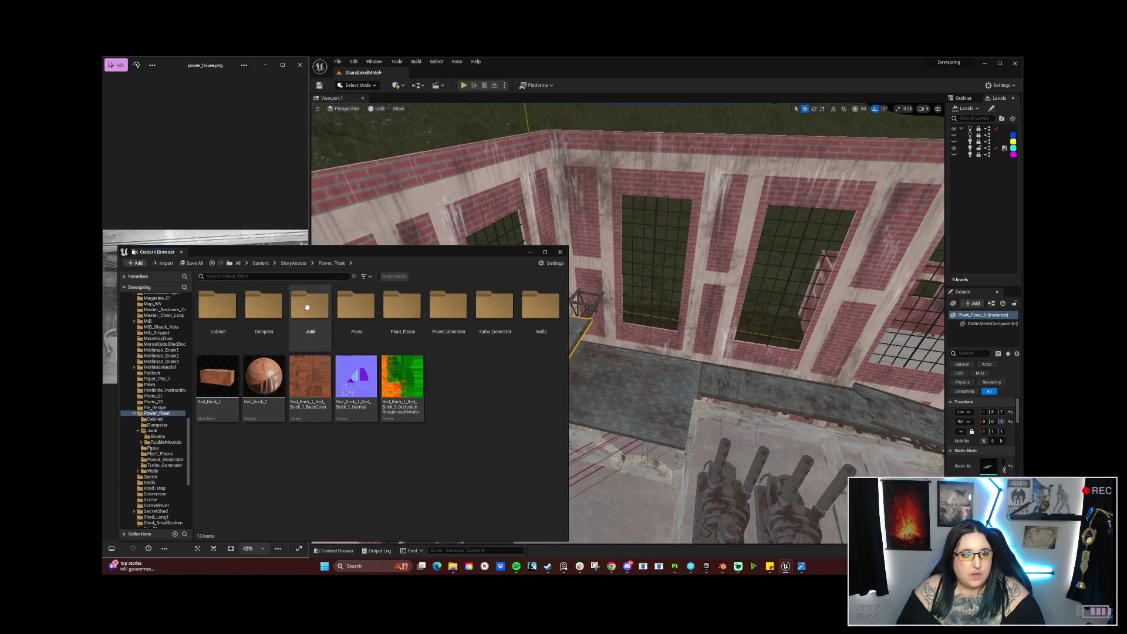
{"action": "double_click", "coordinate": [325, 304]}
{"action": "scroll", "coordinate": [374, 392], "scroll_direction": "down", "scroll_amount": 1}
{"action": "key", "text": "alt+Left"}
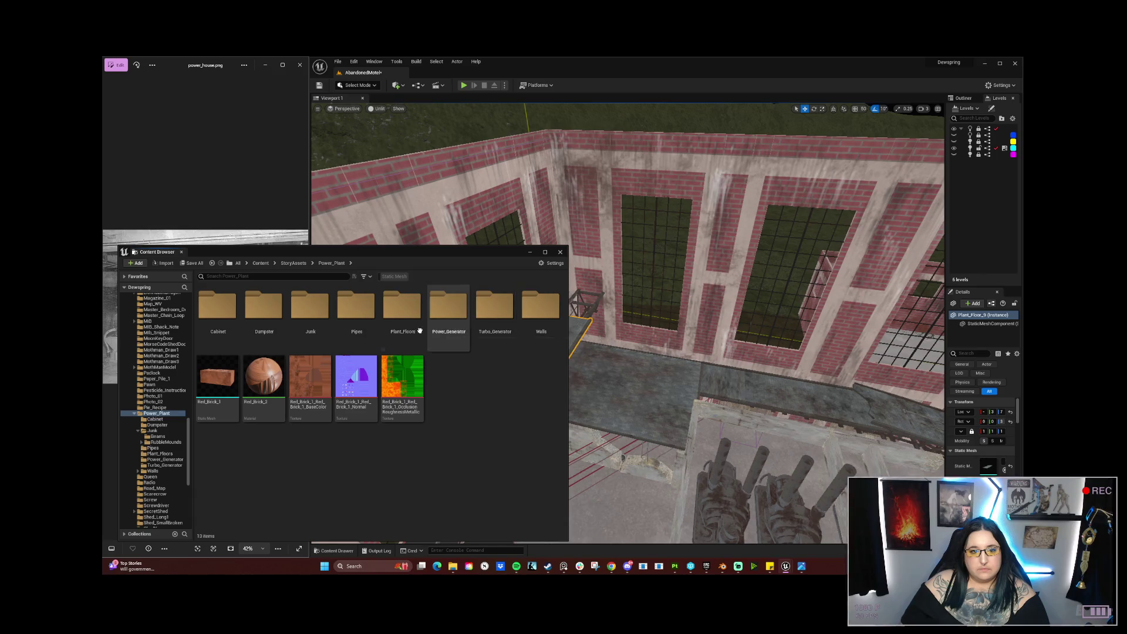
{"action": "double_click", "coordinate": [402, 311]}
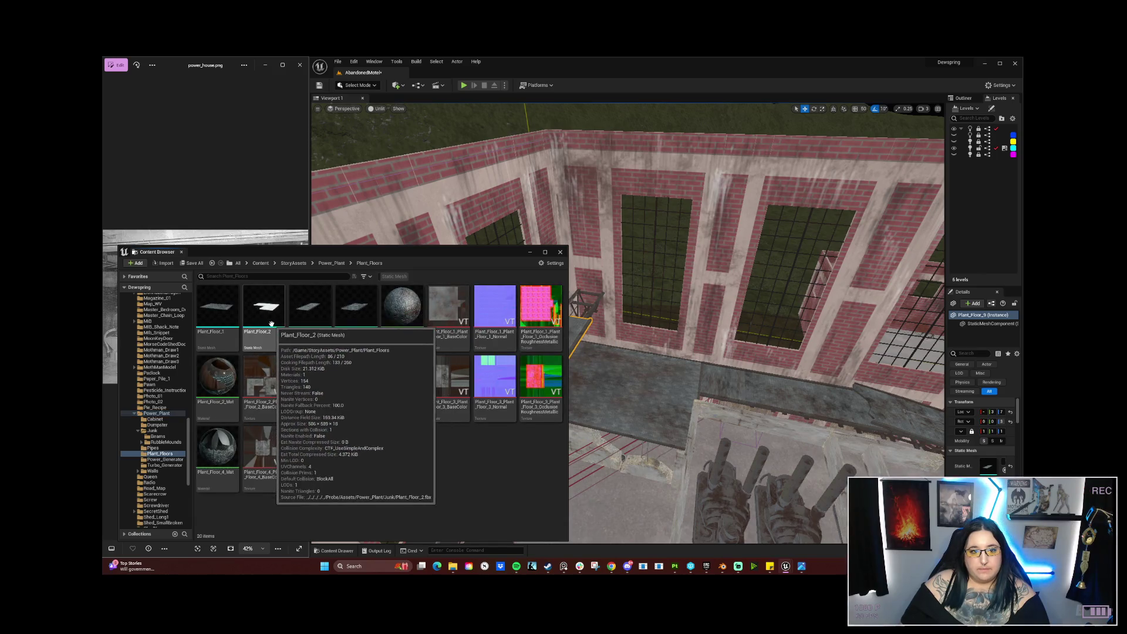
Step: Drag a Plant_Floor_2 plank onto the small steel frame and hide the asset window
{"action": "mouse_move", "coordinate": [264, 306]}
{"action": "left_mouse_down"}
{"action": "mouse_move", "coordinate": [502, 284]}
{"action": "mouse_move", "coordinate": [606, 307]}
{"action": "left_mouse_up"}
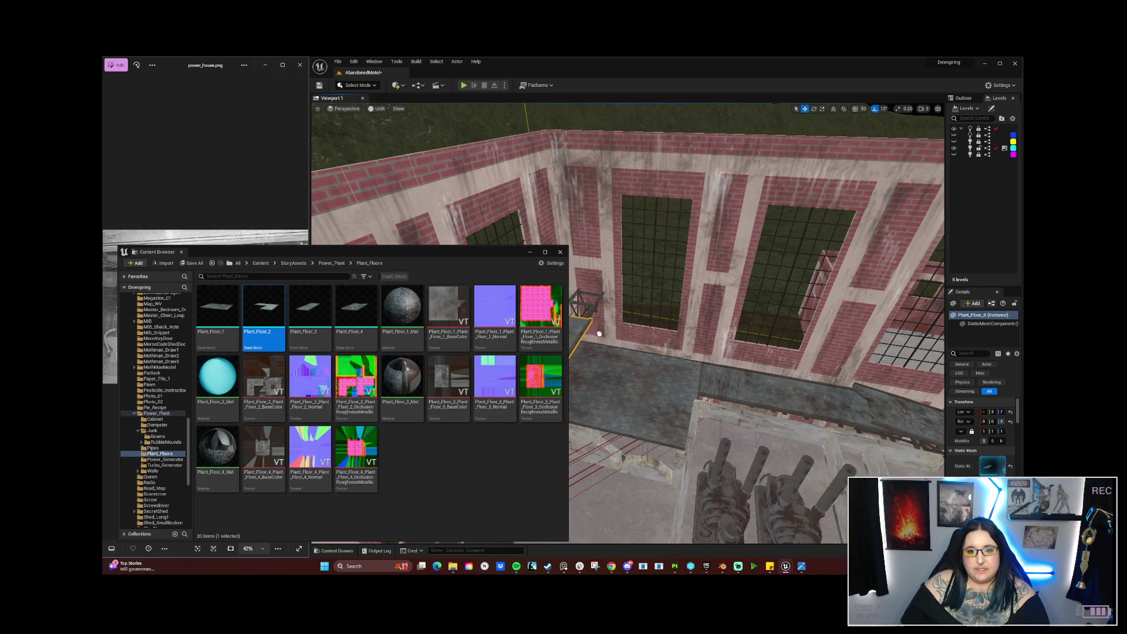
{"action": "left_click", "coordinate": [587, 325]}
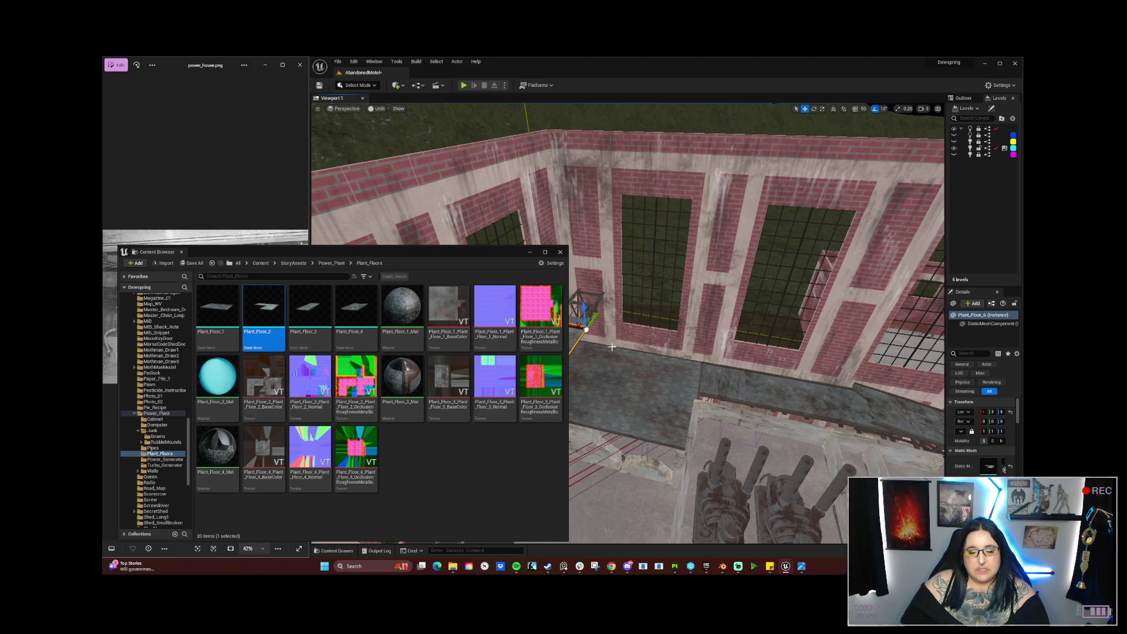
{"action": "mouse_move", "coordinate": [283, 340]}
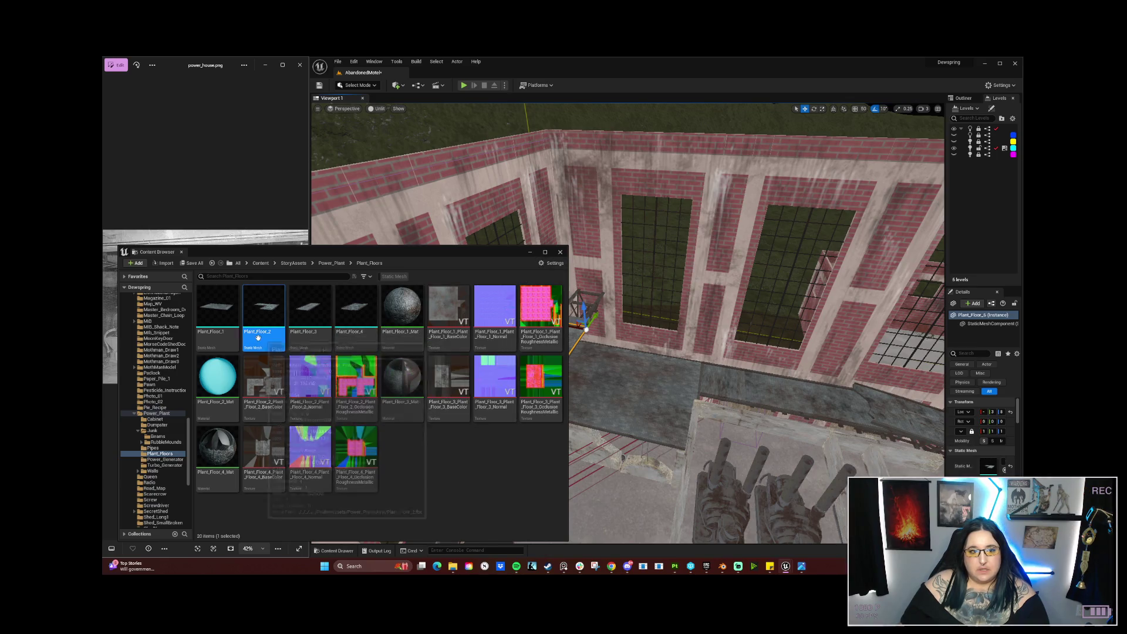
{"action": "left_click", "coordinate": [231, 370]}
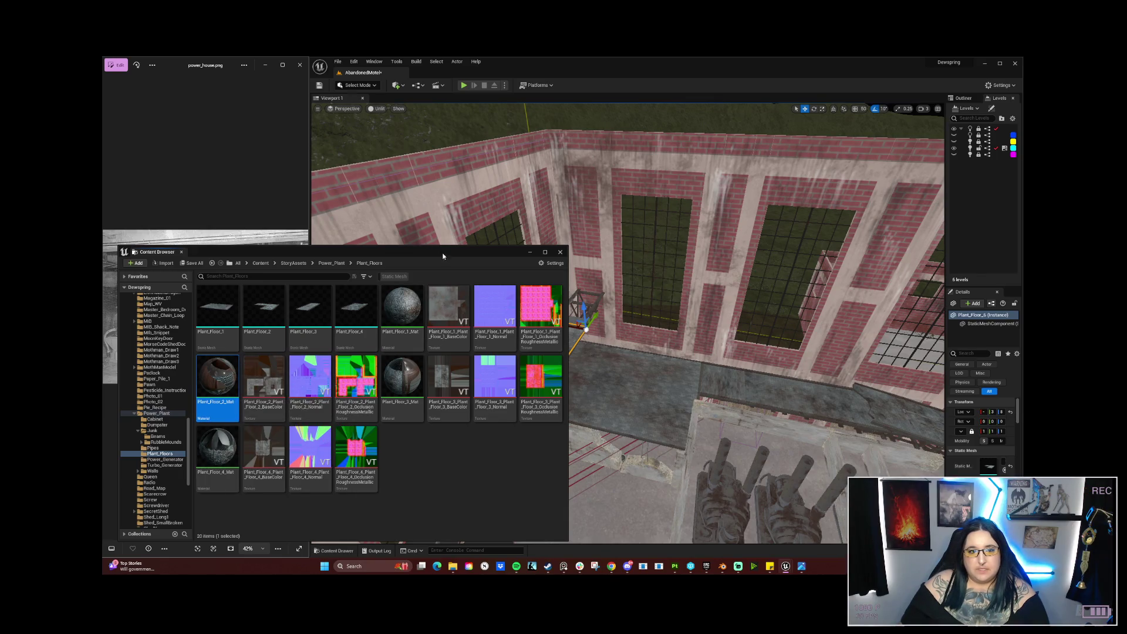
{"action": "mouse_move", "coordinate": [443, 257]}
{"action": "left_mouse_down"}
{"action": "mouse_move", "coordinate": [326, 227]}
{"action": "mouse_move", "coordinate": [377, 252]}
{"action": "left_mouse_up"}
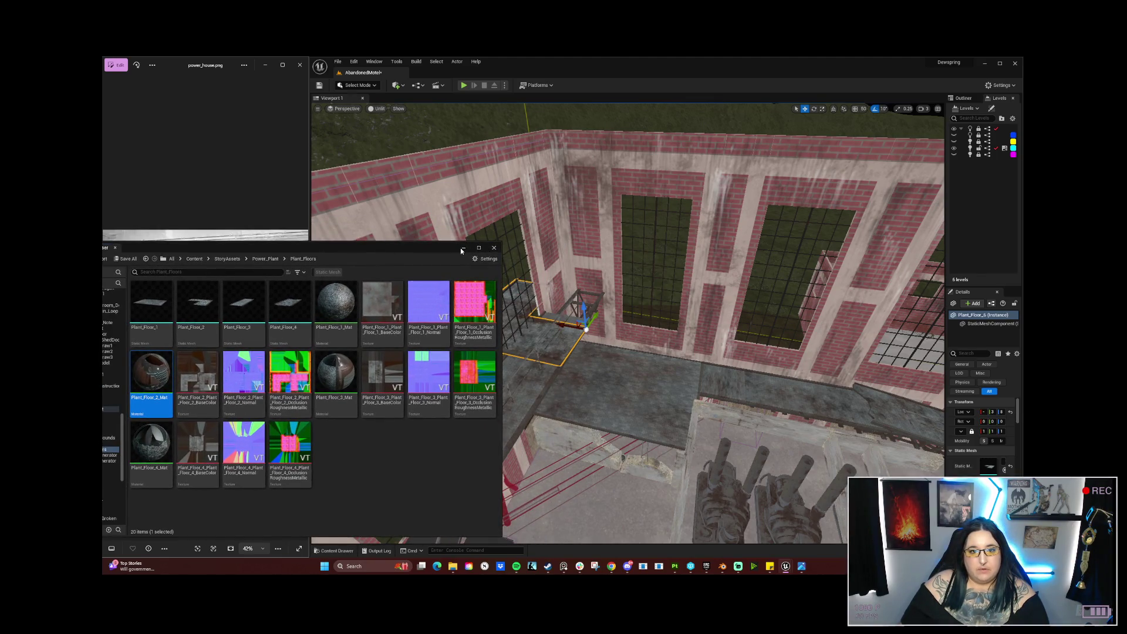
{"action": "left_click", "coordinate": [461, 248]}
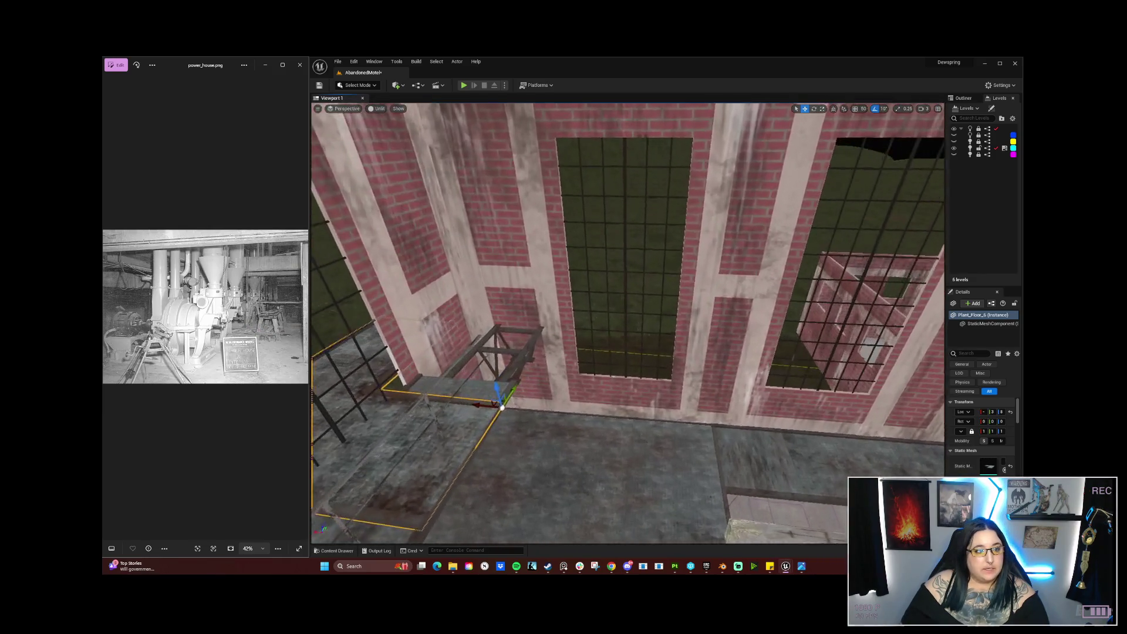
Step: Rotate the floor piece about 70 degrees and slide it left into the brick-wall corner
{"action": "scroll", "coordinate": [625, 388], "scroll_direction": "up", "scroll_amount": 2}
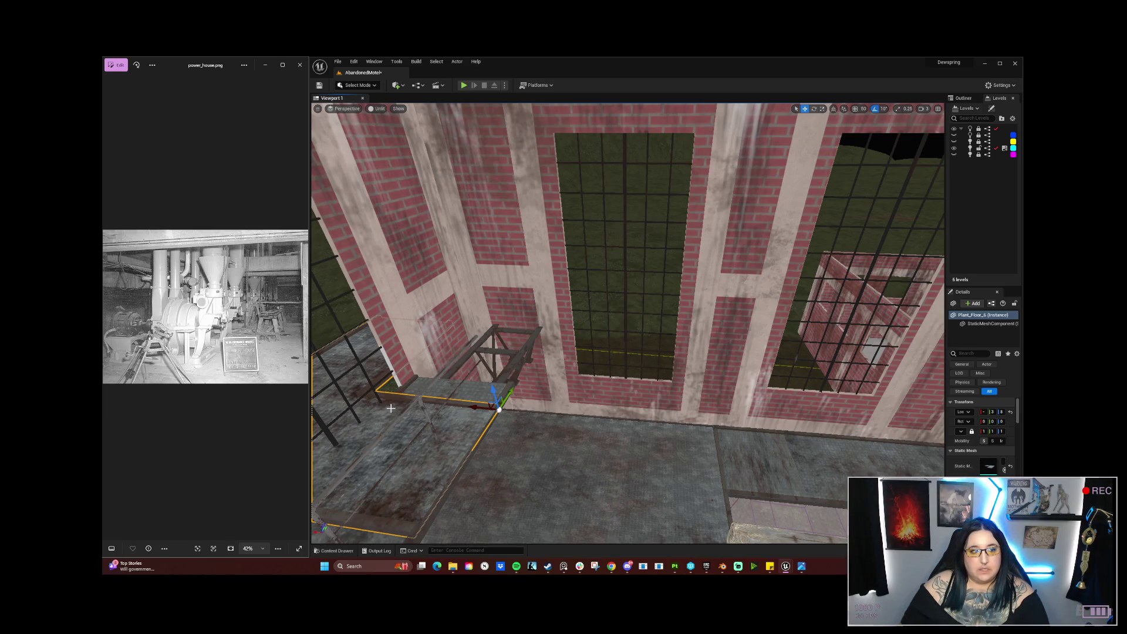
{"action": "key", "text": "e"}
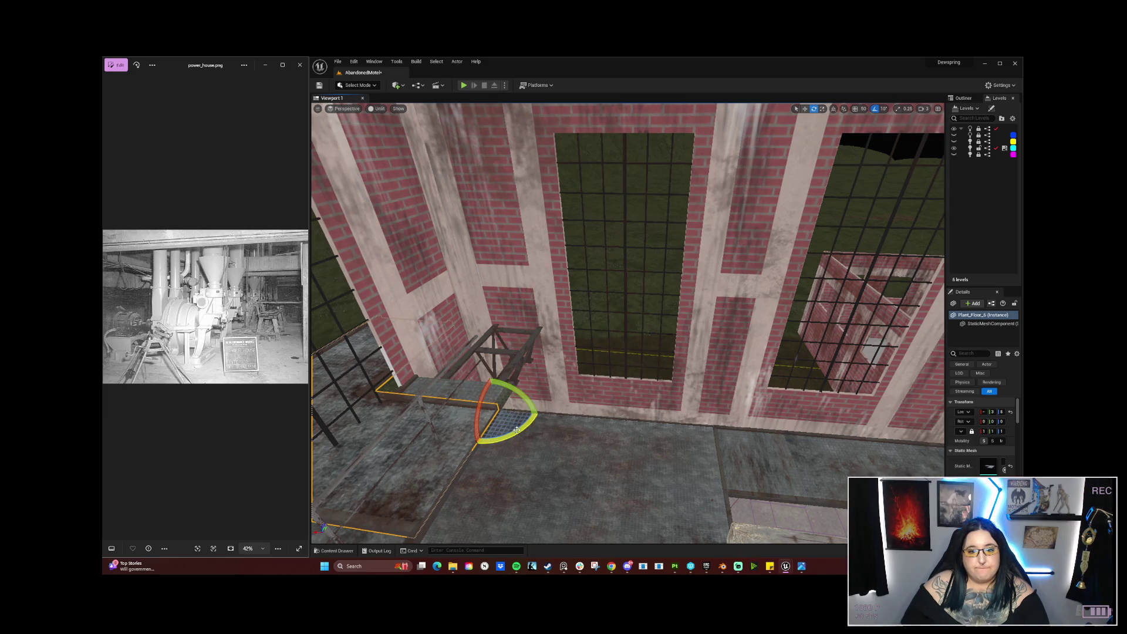
{"action": "left_click_drag", "start_coordinate": [517, 432], "coordinate": [490, 443]}
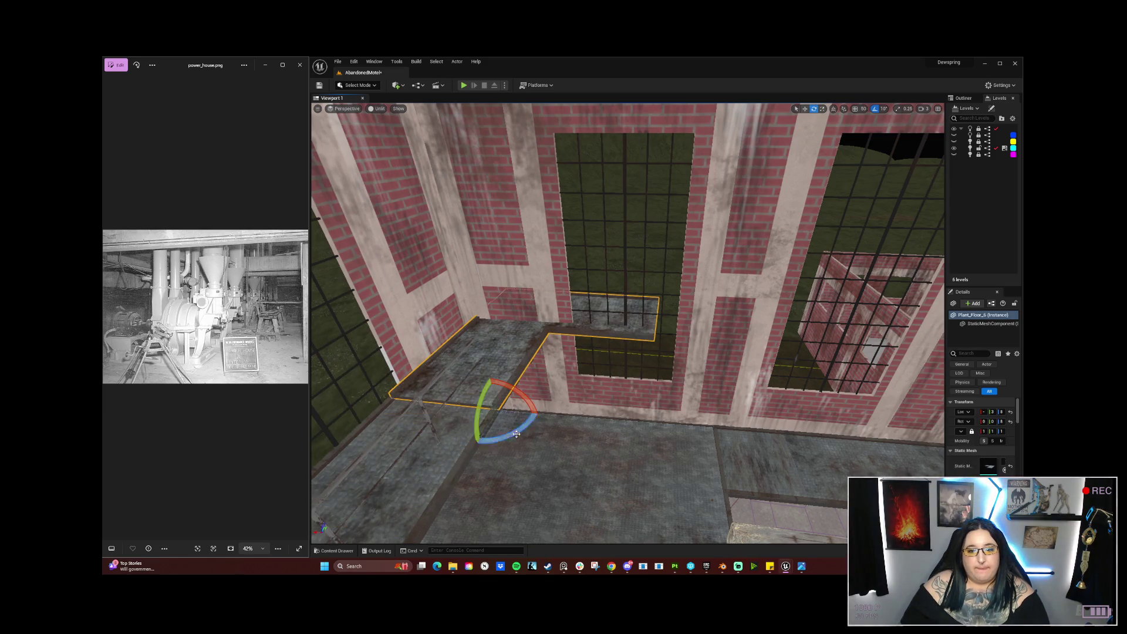
{"action": "scroll", "coordinate": [628, 322], "scroll_direction": "up", "scroll_amount": 3}
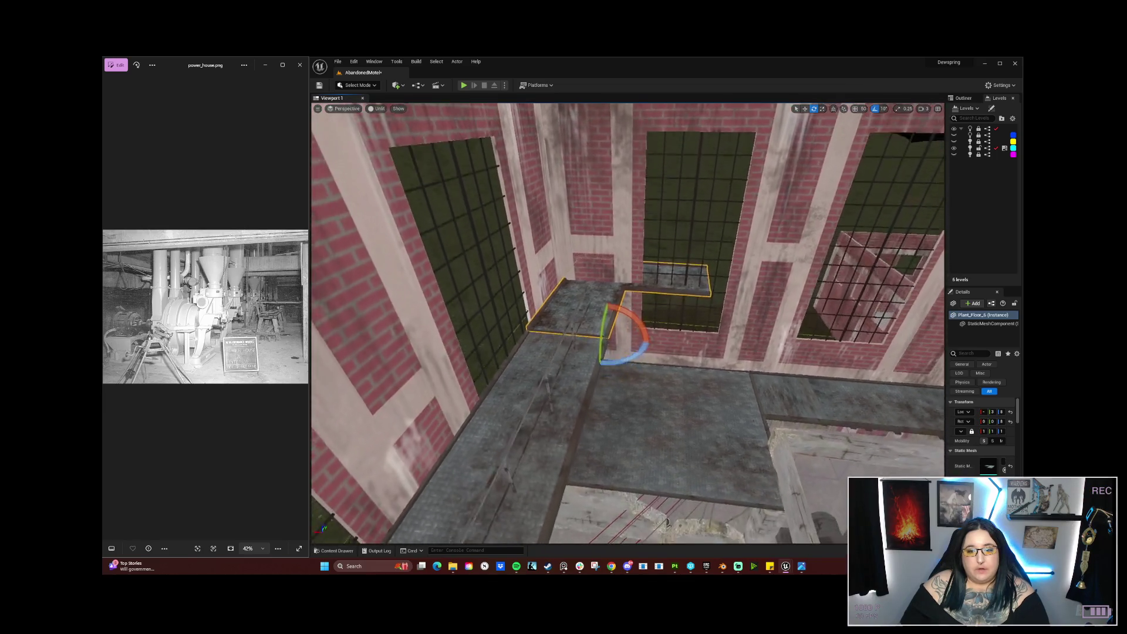
{"action": "key", "text": "w"}
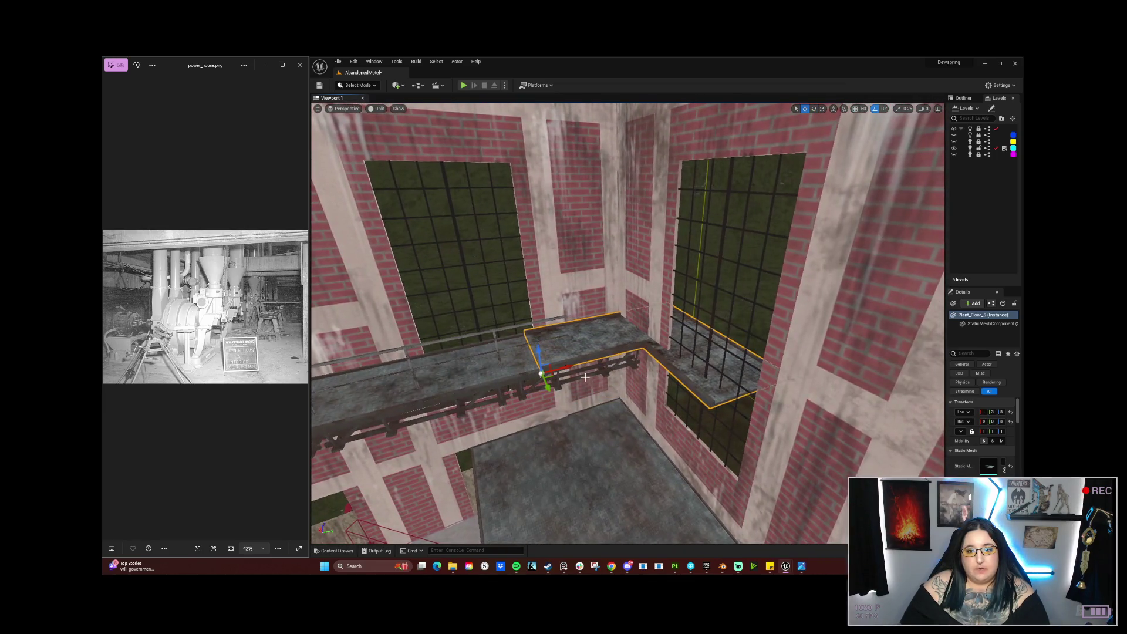
{"action": "mouse_move", "coordinate": [569, 370]}
{"action": "left_mouse_down"}
{"action": "mouse_move", "coordinate": [478, 384]}
{"action": "mouse_move", "coordinate": [506, 385]}
{"action": "mouse_move", "coordinate": [496, 386]}
{"action": "left_mouse_up"}
{"action": "key", "text": "e"}
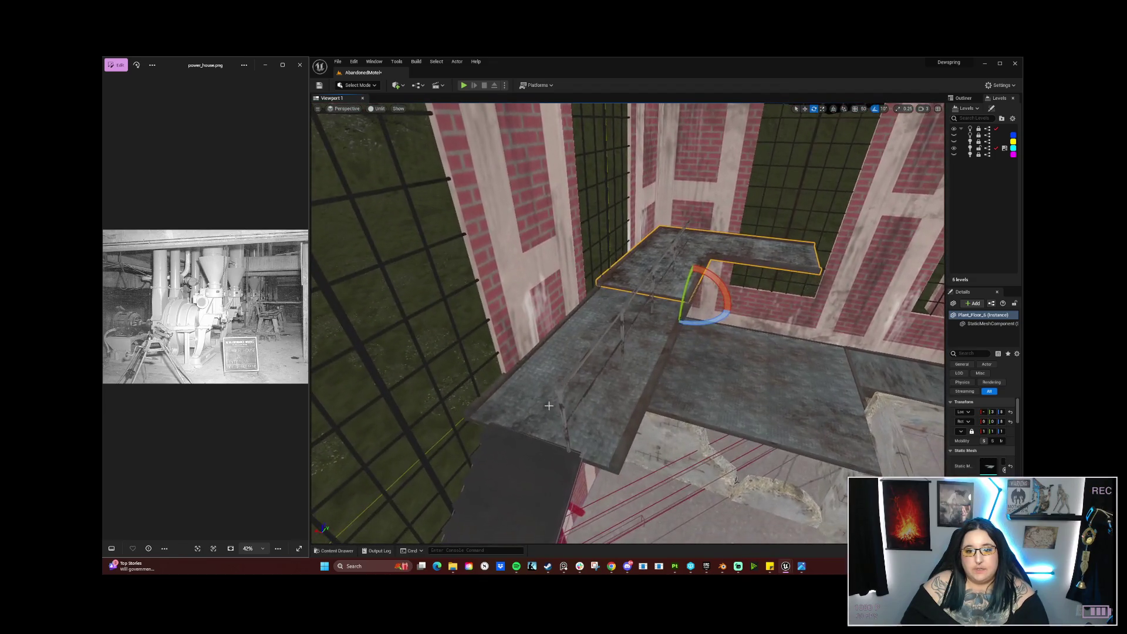
{"action": "left_click", "coordinate": [623, 417]}
{"action": "left_click", "coordinate": [623, 324]}
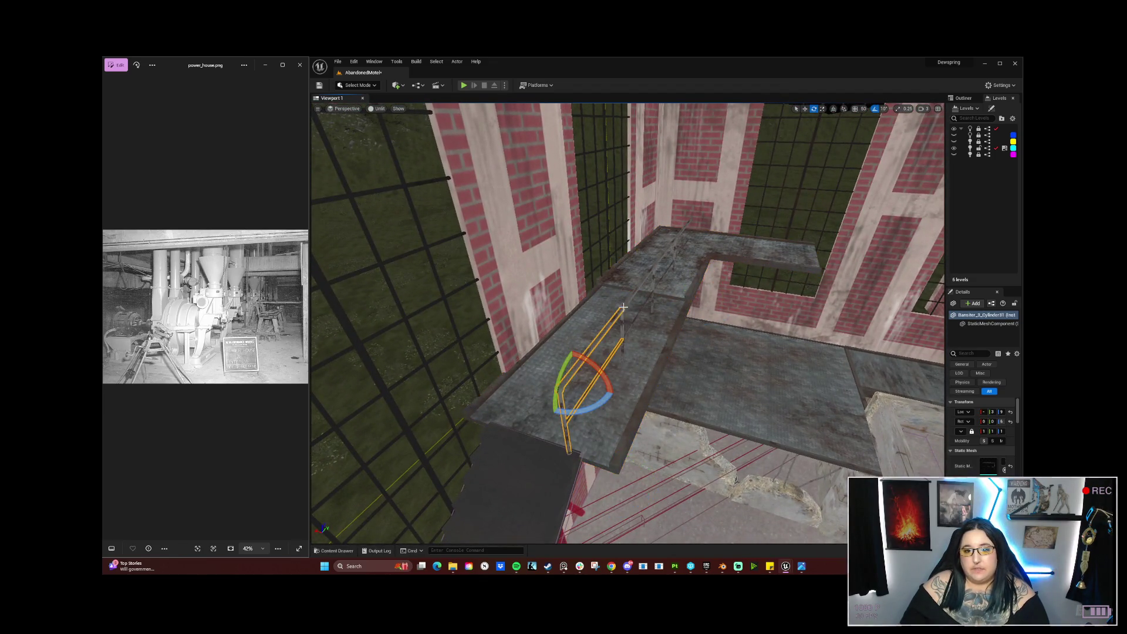
Step: Slide the selected yellow railing segments along the Y axis onto the catwalk edge
{"action": "left_click", "coordinate": [664, 252], "text": "ctrl"}
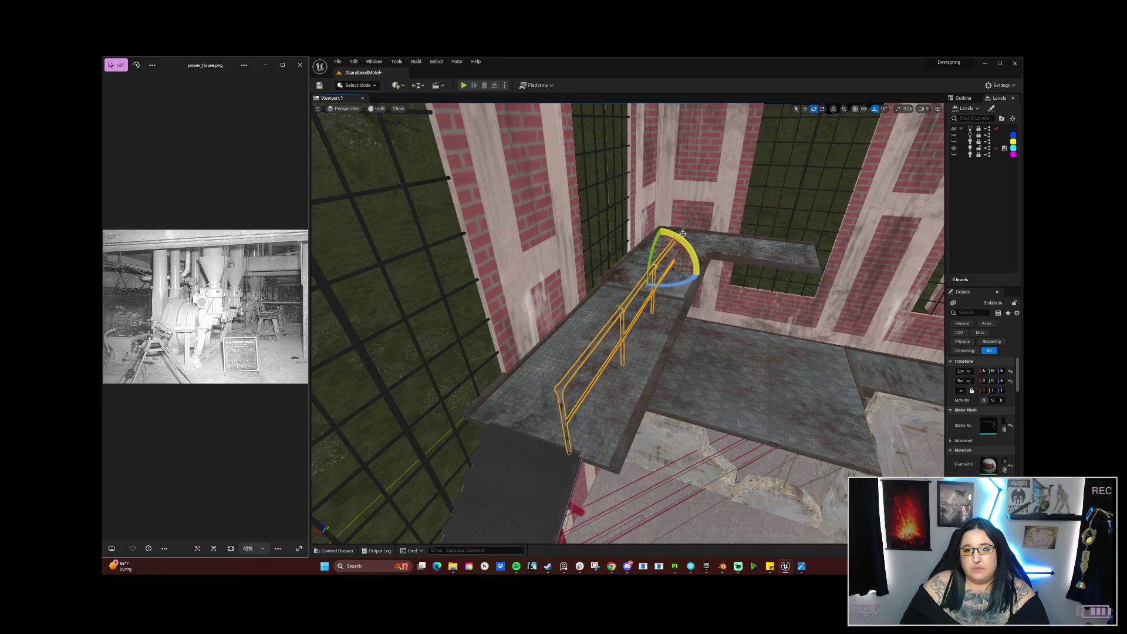
{"action": "key", "text": "w"}
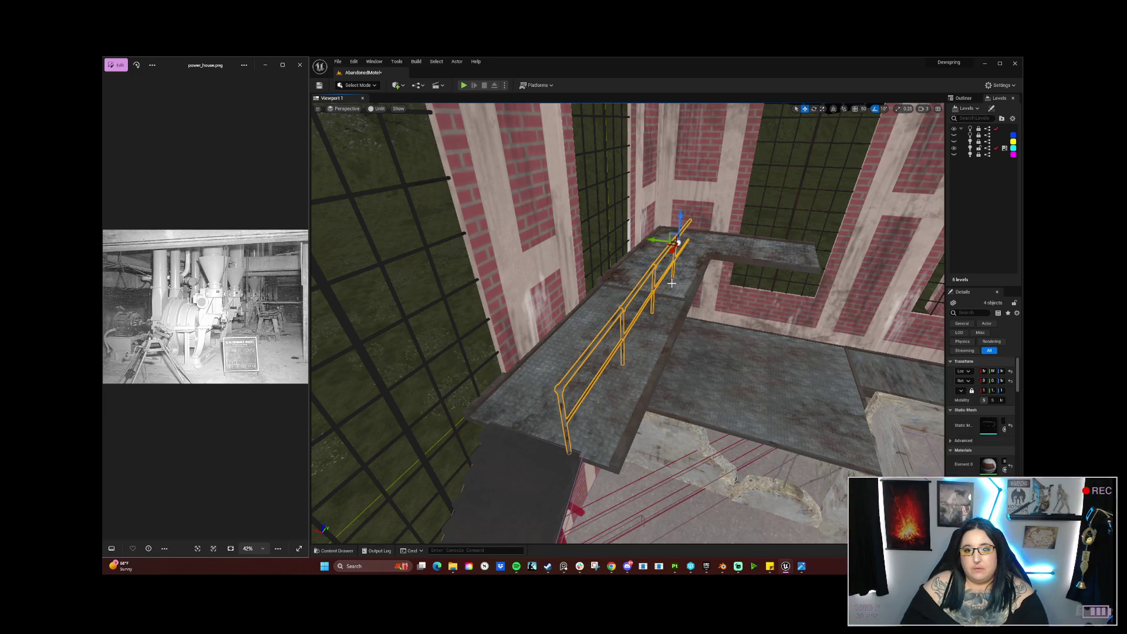
{"action": "mouse_move", "coordinate": [650, 257]}
{"action": "left_mouse_down"}
{"action": "mouse_move", "coordinate": [671, 247]}
{"action": "mouse_move", "coordinate": [593, 293]}
{"action": "mouse_move", "coordinate": [636, 399]}
{"action": "mouse_move", "coordinate": [659, 394]}
{"action": "mouse_move", "coordinate": [599, 364]}
{"action": "mouse_move", "coordinate": [552, 317]}
{"action": "mouse_move", "coordinate": [569, 373]}
{"action": "left_mouse_up"}
{"action": "scroll", "coordinate": [670, 247], "scroll_direction": "up", "scroll_amount": 5}
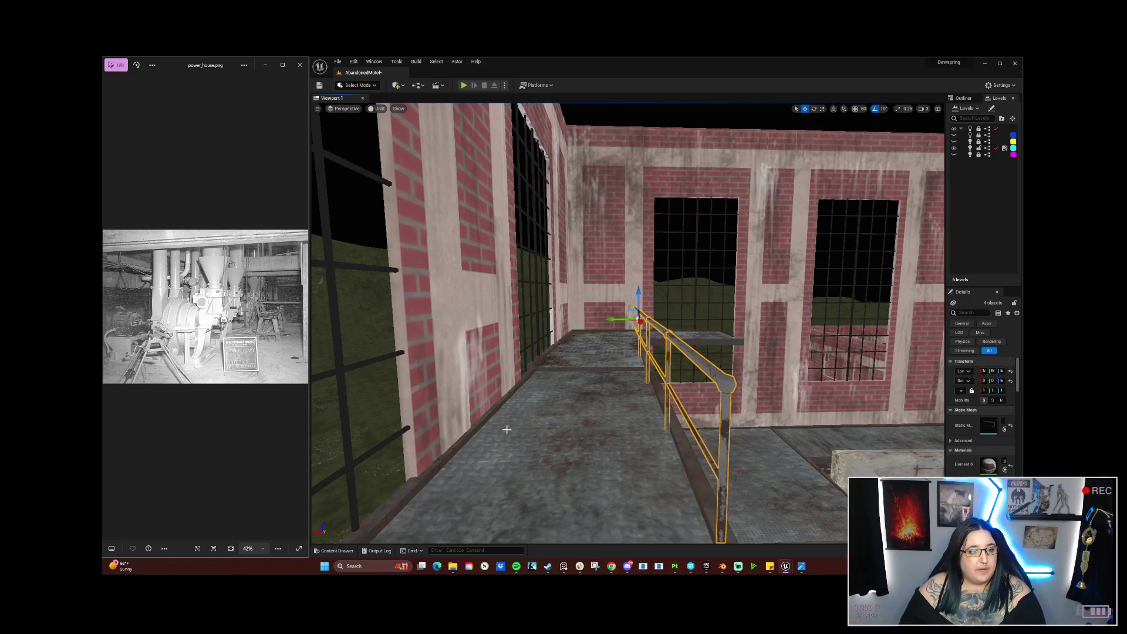
{"action": "left_click_drag", "start_coordinate": [547, 433], "coordinate": [547, 384]}
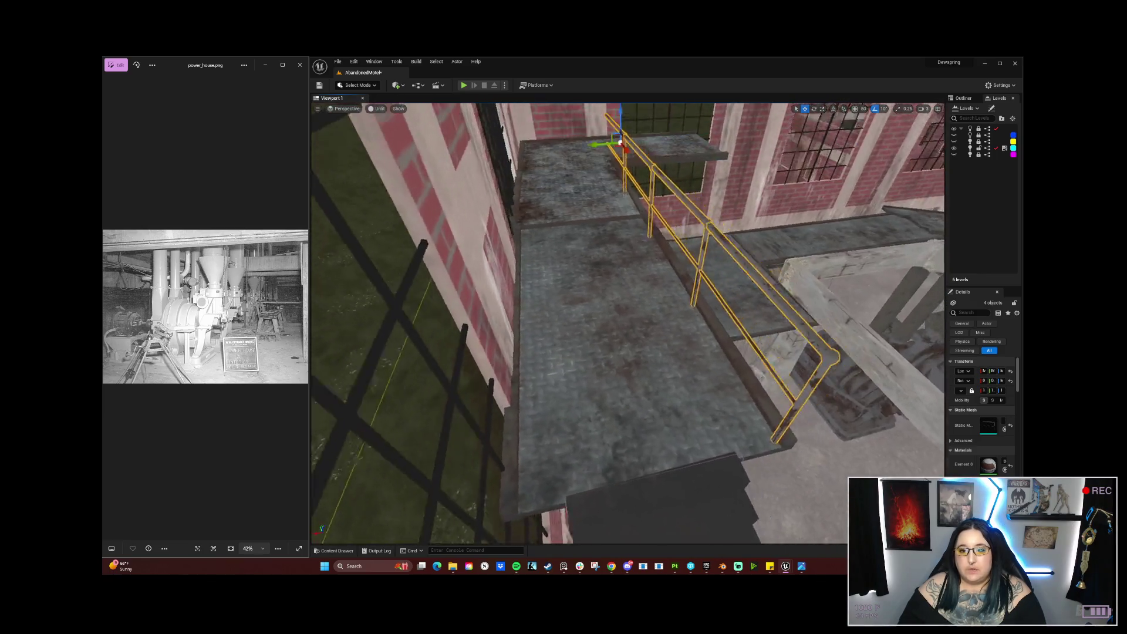
{"action": "mouse_move", "coordinate": [620, 142]}
{"action": "left_mouse_down"}
{"action": "mouse_move", "coordinate": [558, 143]}
{"action": "mouse_move", "coordinate": [558, 176]}
{"action": "mouse_move", "coordinate": [587, 146]}
{"action": "left_mouse_up"}
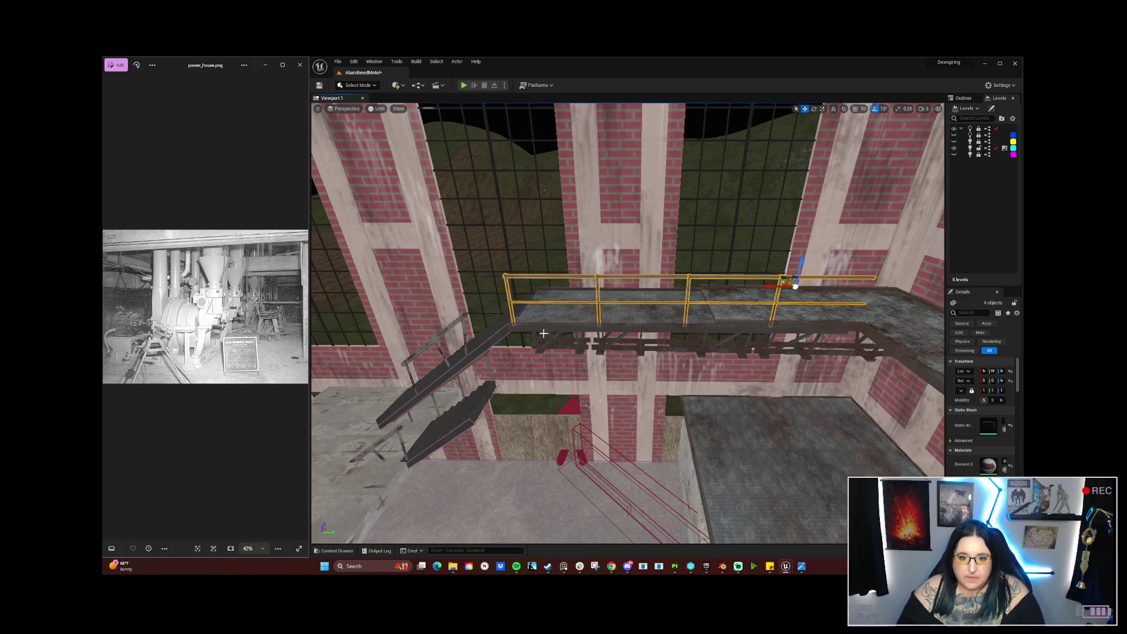
{"action": "left_click", "coordinate": [498, 333]}
{"action": "left_click", "coordinate": [489, 340], "text": "ctrl"}
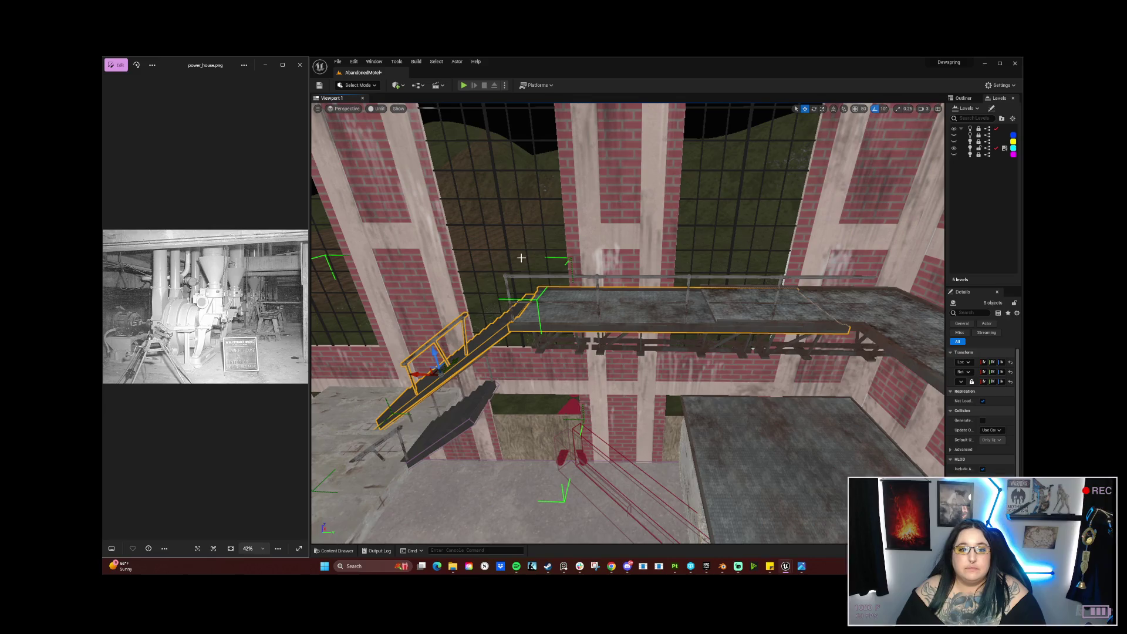
Step: Move the staircase, its railings and the Plant_Floor_9 landing slab left along the wall
{"action": "mouse_move", "coordinate": [420, 374]}
{"action": "left_mouse_down"}
{"action": "mouse_move", "coordinate": [314, 372]}
{"action": "mouse_move", "coordinate": [325, 371]}
{"action": "left_mouse_up"}
{"action": "mouse_move", "coordinate": [418, 371]}
{"action": "left_mouse_down"}
{"action": "mouse_move", "coordinate": [320, 424]}
{"action": "mouse_move", "coordinate": [621, 273]}
{"action": "mouse_move", "coordinate": [598, 308]}
{"action": "mouse_move", "coordinate": [366, 355]}
{"action": "left_mouse_up"}
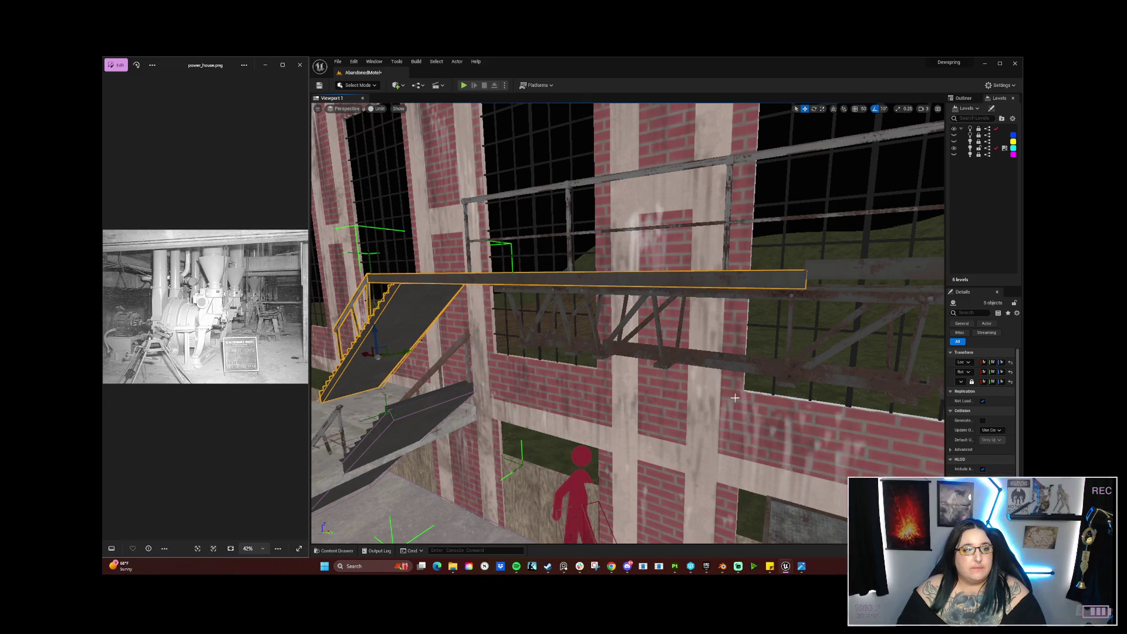
{"action": "left_click_drag", "start_coordinate": [735, 397], "coordinate": [622, 433]}
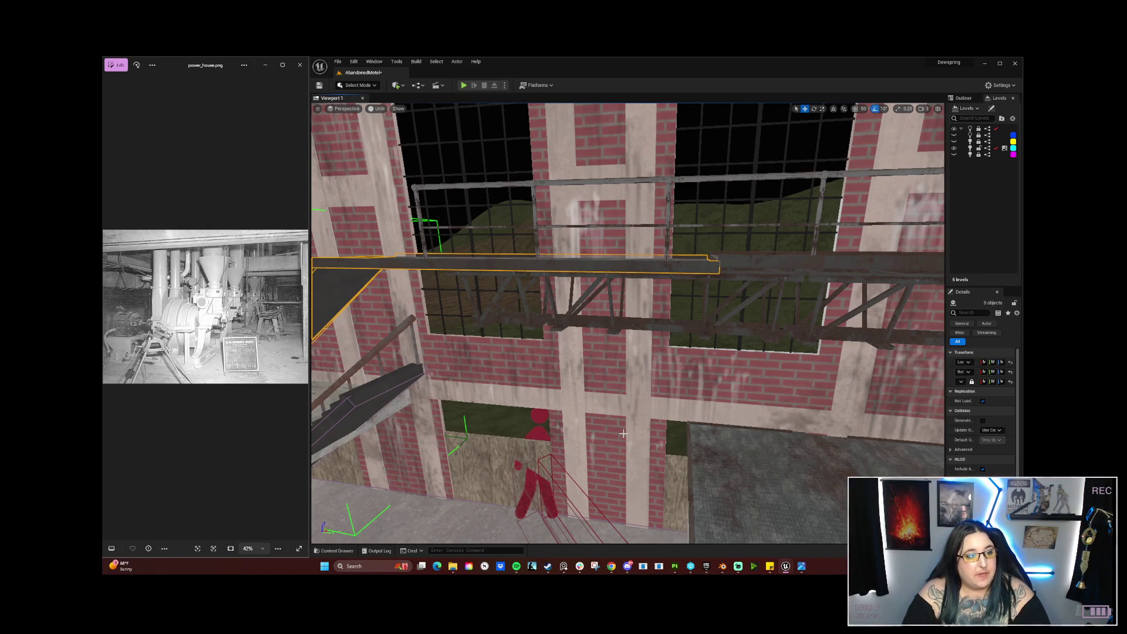
{"action": "left_click", "coordinate": [752, 265]}
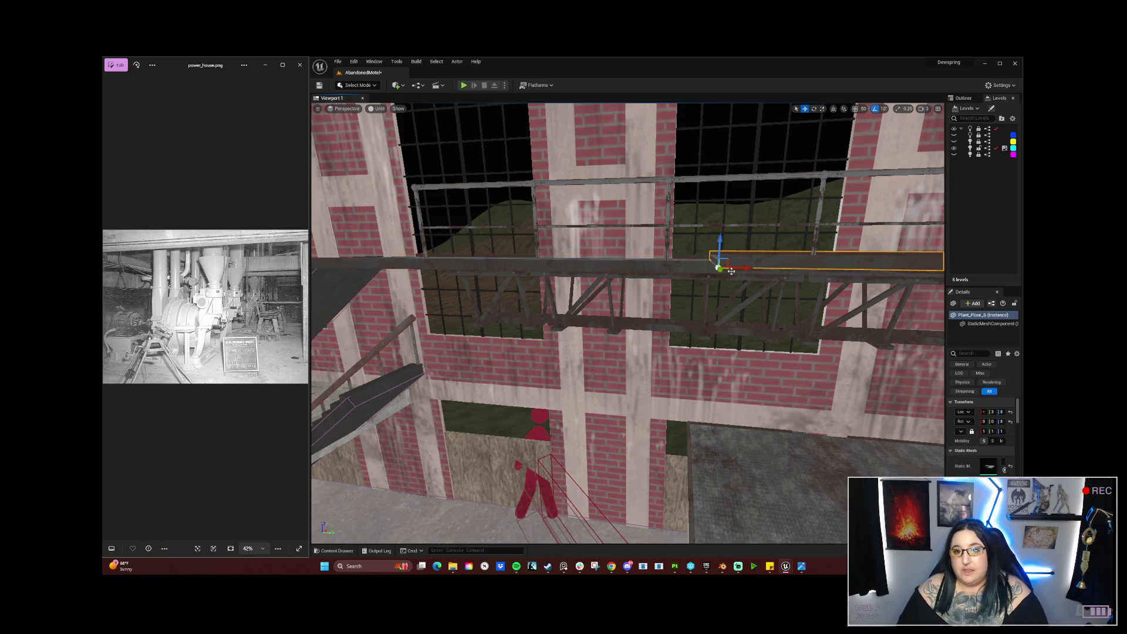
{"action": "key", "text": "f"}
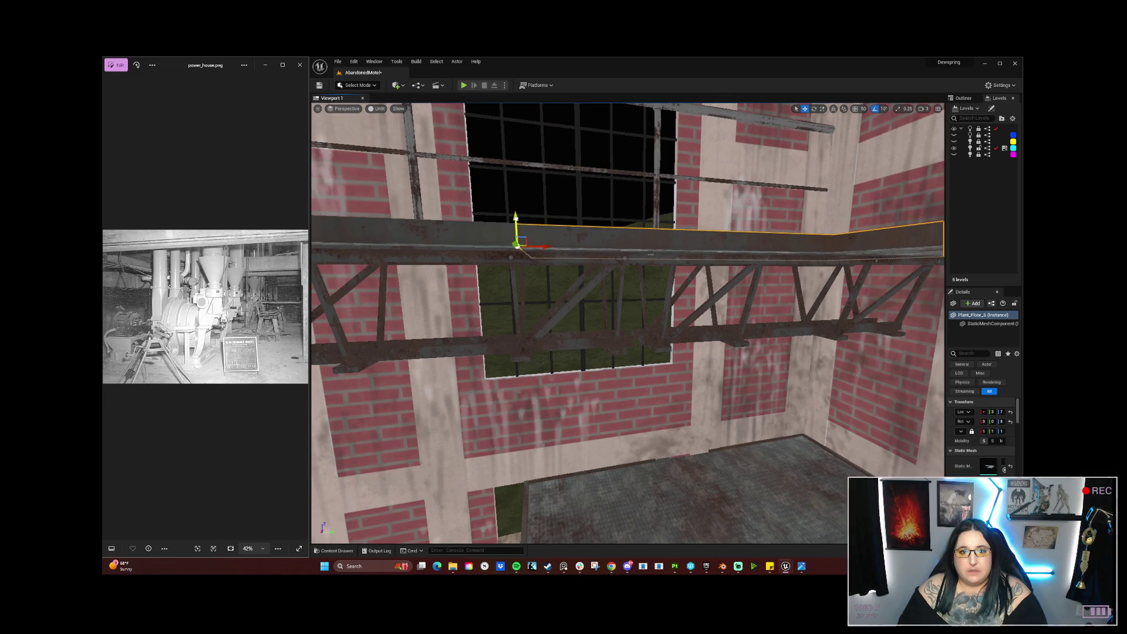
{"action": "left_click", "coordinate": [555, 288]}
{"action": "left_click", "coordinate": [551, 257]}
{"action": "left_click", "coordinate": [540, 225]}
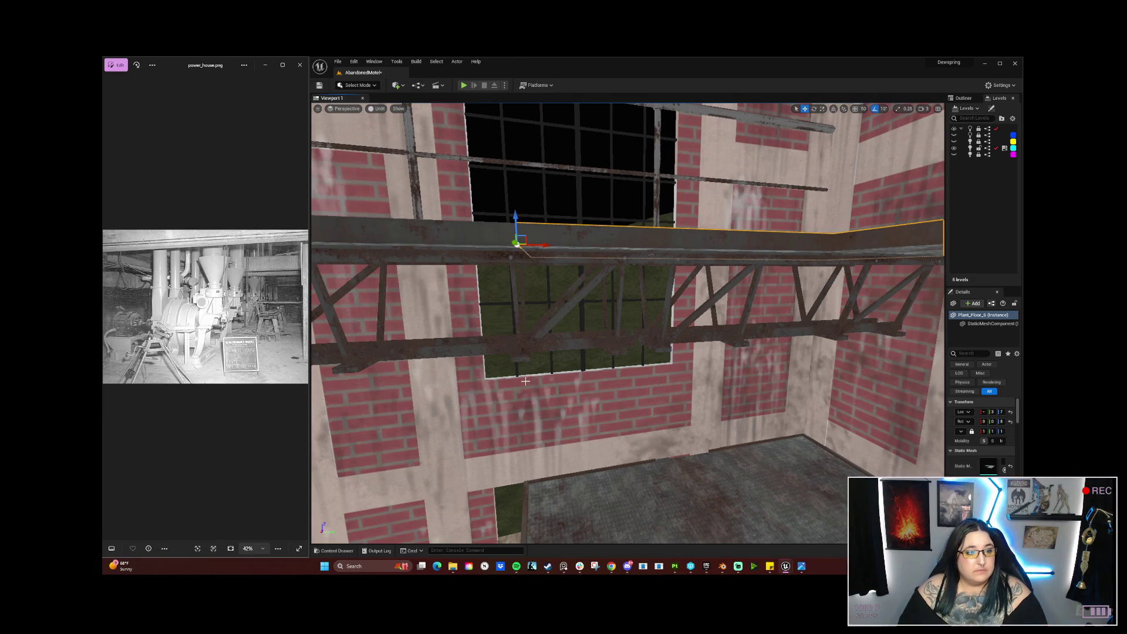
{"action": "left_click", "coordinate": [542, 341]}
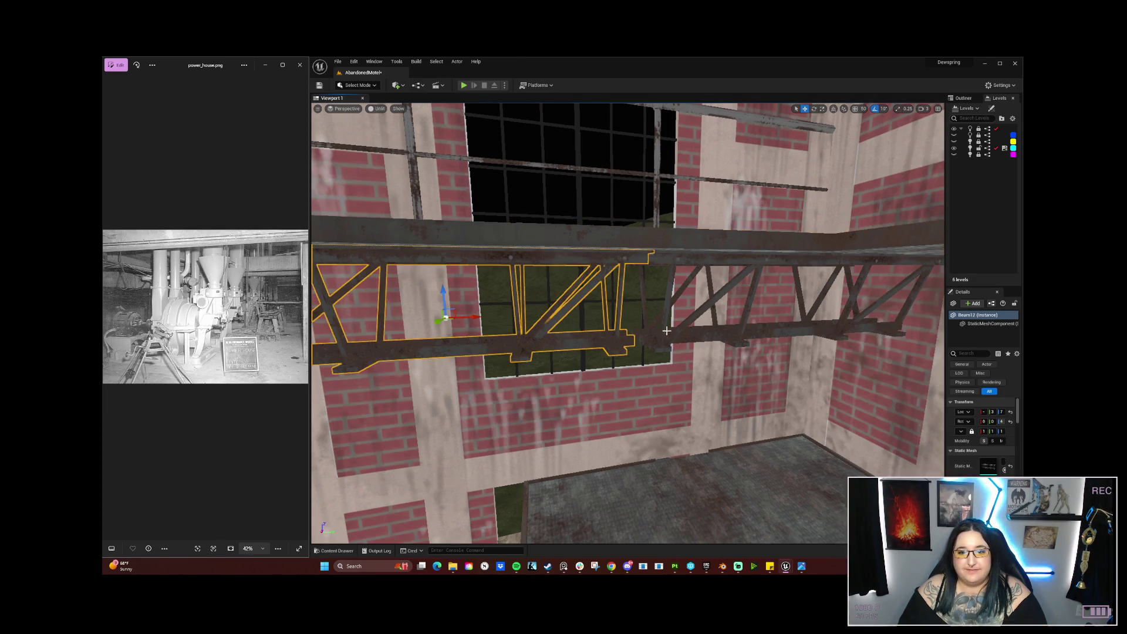
{"action": "left_click", "coordinate": [676, 335]}
{"action": "key", "text": "f"}
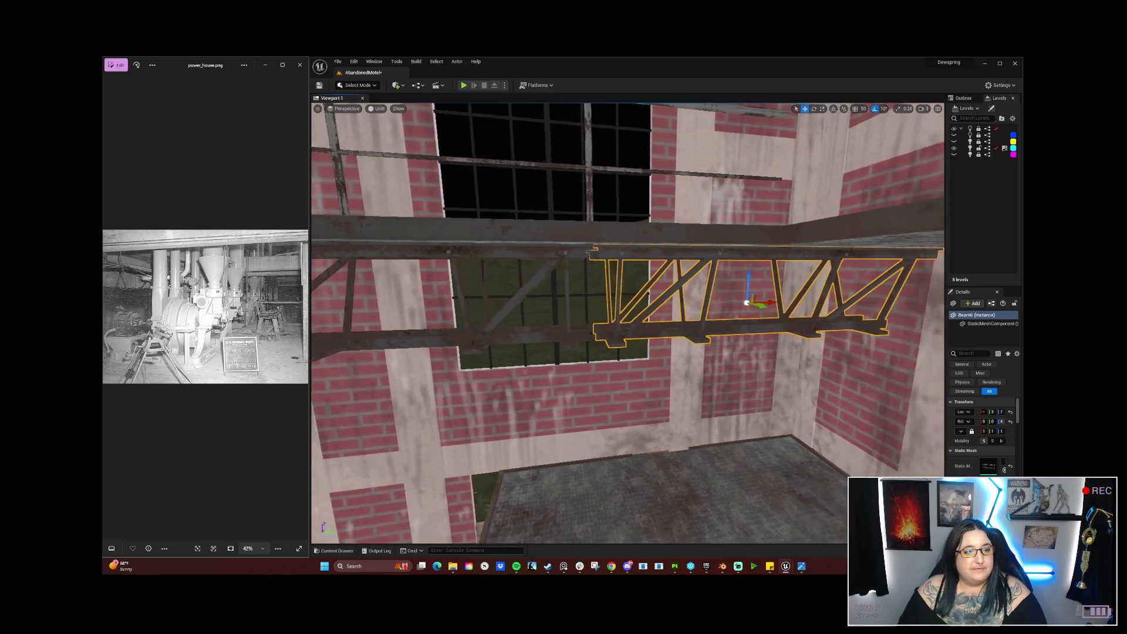
{"action": "left_click_drag", "start_coordinate": [524, 326], "coordinate": [440, 332]}
{"action": "mouse_move", "coordinate": [531, 171]}
{"action": "left_mouse_down"}
{"action": "mouse_move", "coordinate": [634, 171]}
{"action": "mouse_move", "coordinate": [608, 170]}
{"action": "left_mouse_up"}
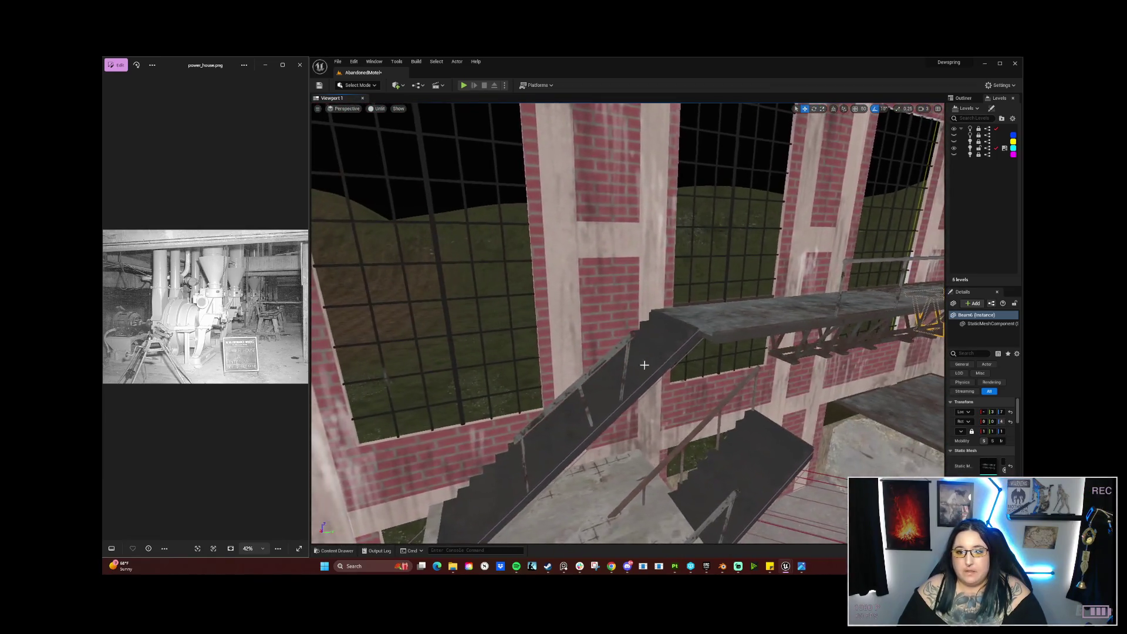
Step: Alt-drag the three railing sections along X to duplicate them leftward along the walkway
{"action": "left_click", "coordinate": [632, 368]}
{"action": "mouse_move", "coordinate": [632, 368]}
{"action": "left_mouse_down"}
{"action": "mouse_move", "coordinate": [728, 355]}
{"action": "mouse_move", "coordinate": [669, 352]}
{"action": "left_mouse_up"}
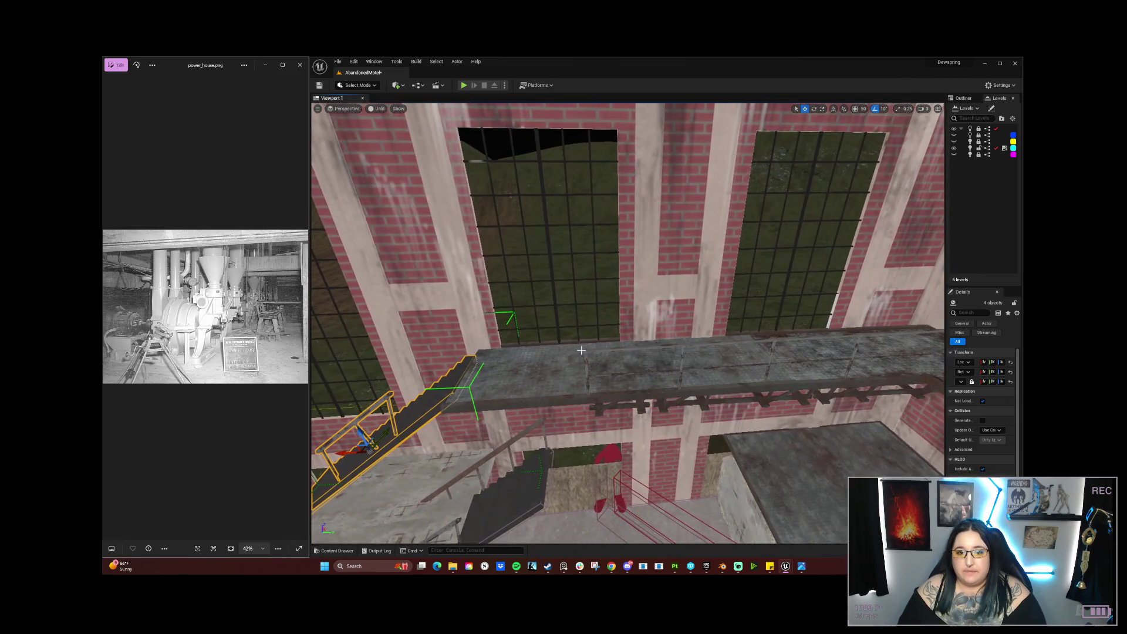
{"action": "left_click", "coordinate": [582, 350]}
{"action": "left_click", "coordinate": [587, 351]}
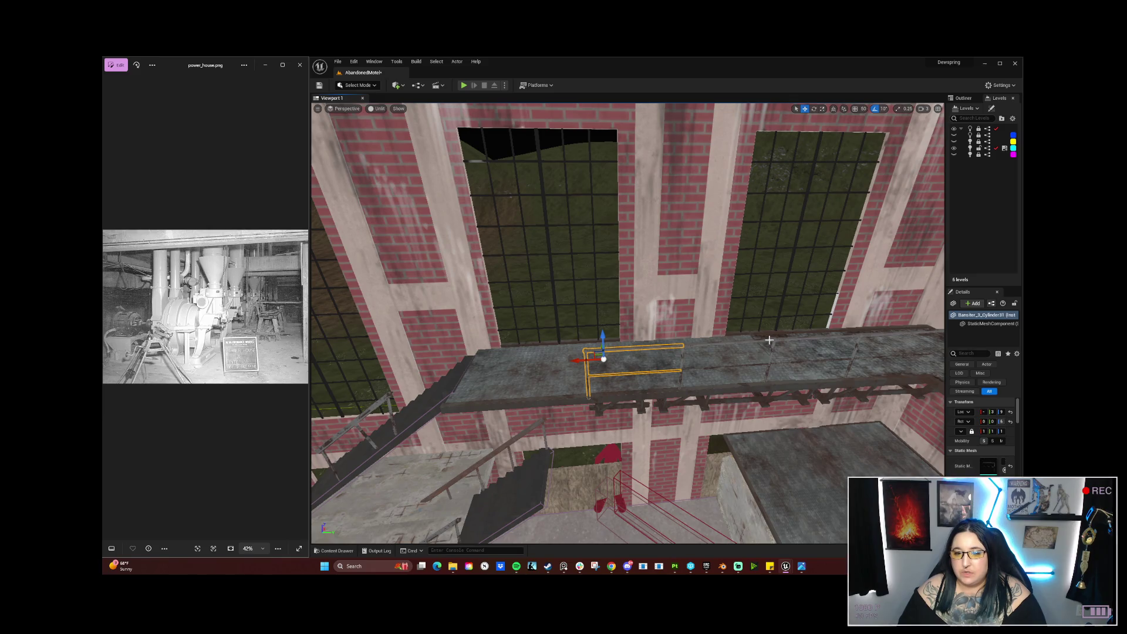
{"action": "left_click", "coordinate": [768, 339], "text": "ctrl"}
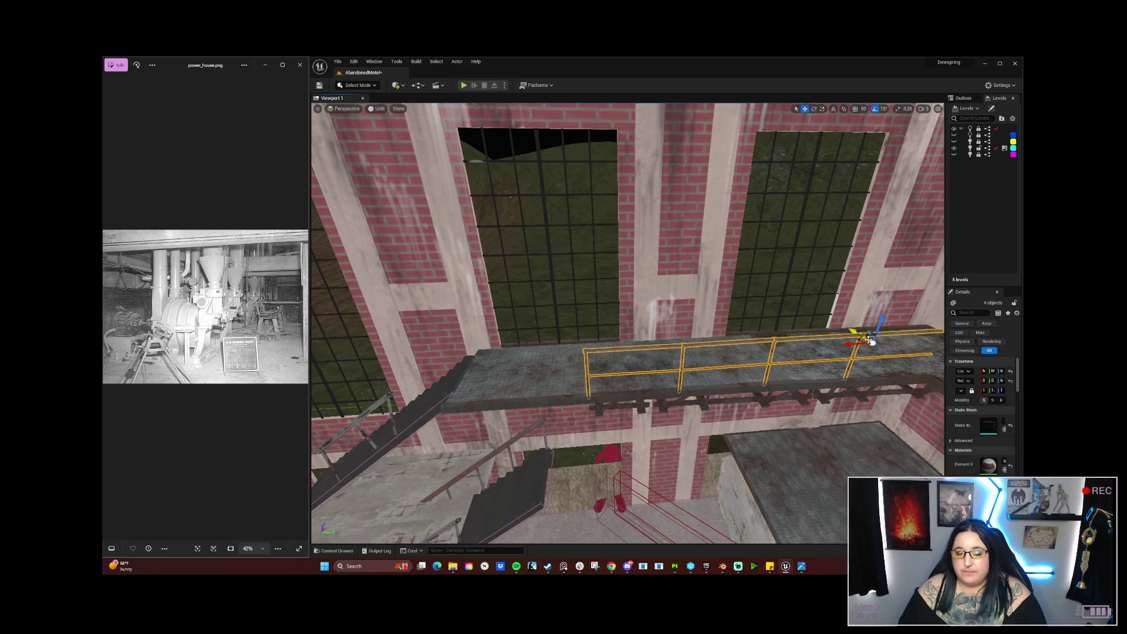
{"action": "mouse_move", "coordinate": [763, 348]}
{"action": "left_mouse_down"}
{"action": "mouse_move", "coordinate": [725, 351]}
{"action": "mouse_move", "coordinate": [742, 364]}
{"action": "mouse_move", "coordinate": [719, 405]}
{"action": "left_mouse_up"}
{"action": "mouse_move", "coordinate": [620, 392]}
{"action": "left_mouse_down"}
{"action": "mouse_move", "coordinate": [613, 405]}
{"action": "mouse_move", "coordinate": [620, 393]}
{"action": "left_mouse_up"}
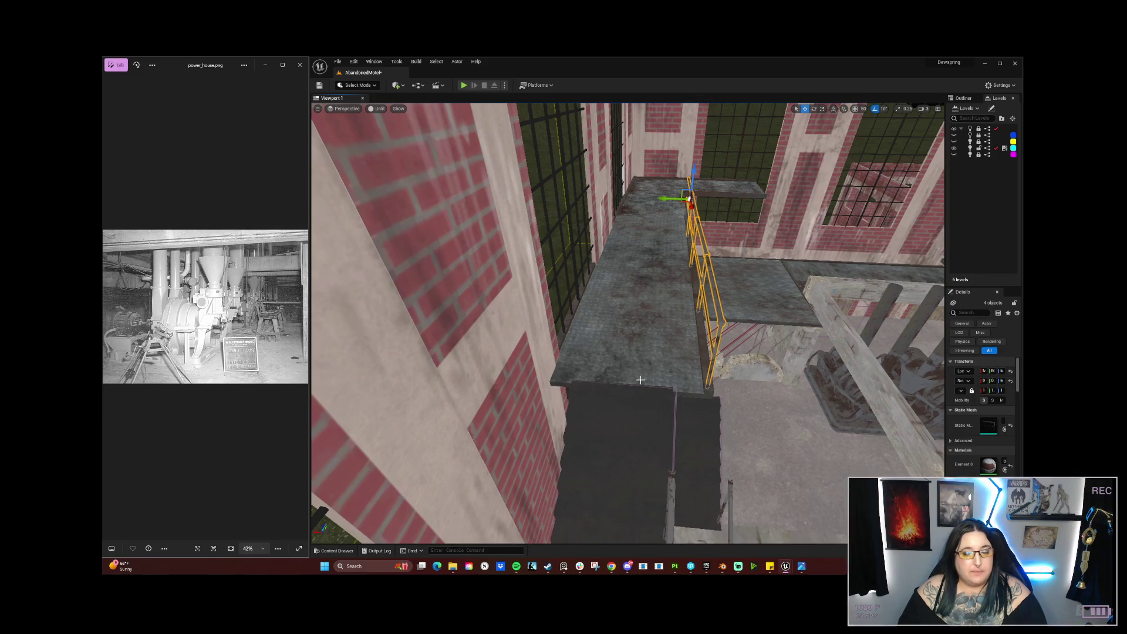
Step: Rotate the yellow railing a fraction of a degree so it runs level along the catwalk's front edge
{"action": "mouse_move", "coordinate": [711, 317]}
{"action": "left_mouse_down"}
{"action": "mouse_move", "coordinate": [643, 240]}
{"action": "mouse_move", "coordinate": [663, 255]}
{"action": "mouse_move", "coordinate": [651, 254]}
{"action": "mouse_move", "coordinate": [688, 252]}
{"action": "mouse_move", "coordinate": [610, 259]}
{"action": "left_mouse_up"}
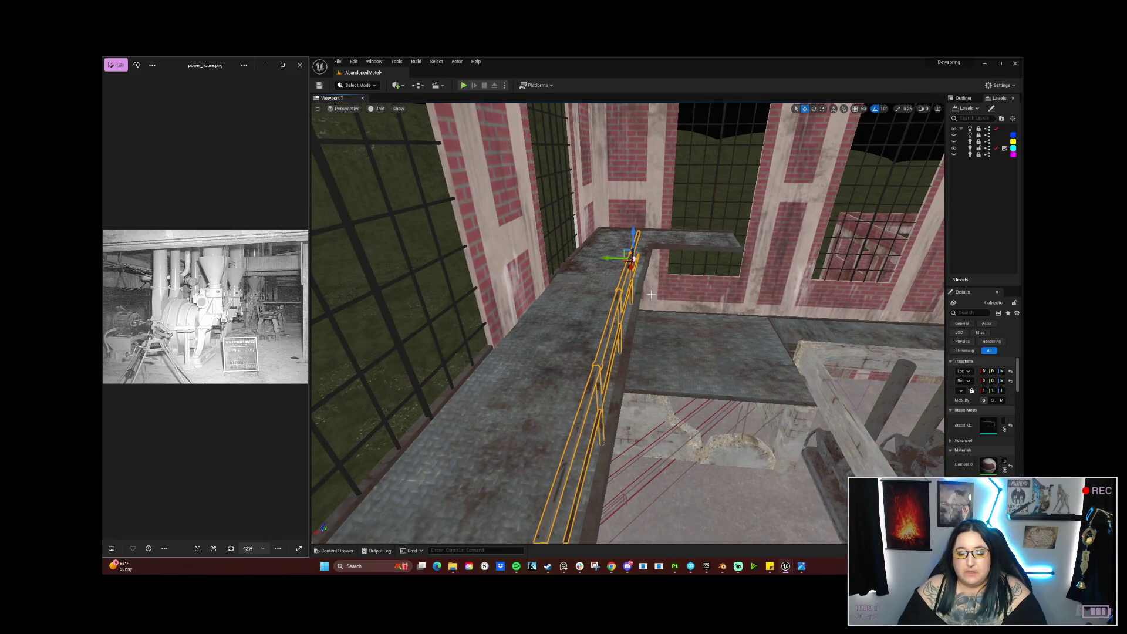
{"action": "mouse_move", "coordinate": [651, 294]}
{"action": "left_mouse_down"}
{"action": "mouse_move", "coordinate": [635, 306]}
{"action": "mouse_move", "coordinate": [651, 294]}
{"action": "left_mouse_up"}
{"action": "key", "text": "e"}
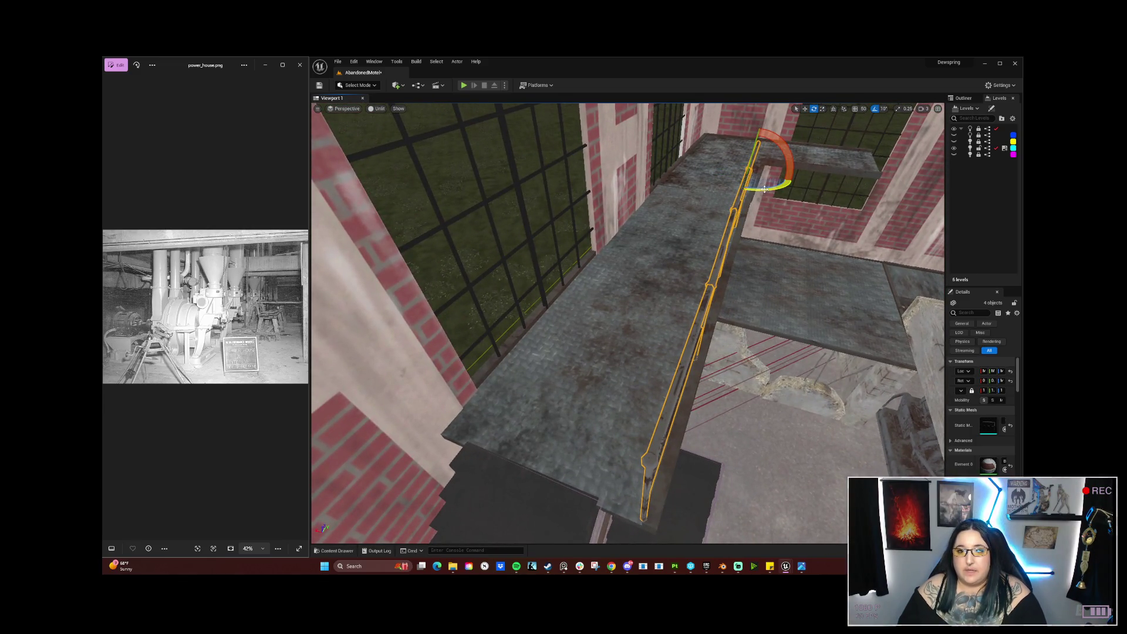
{"action": "left_click_drag", "start_coordinate": [743, 189], "coordinate": [759, 216]}
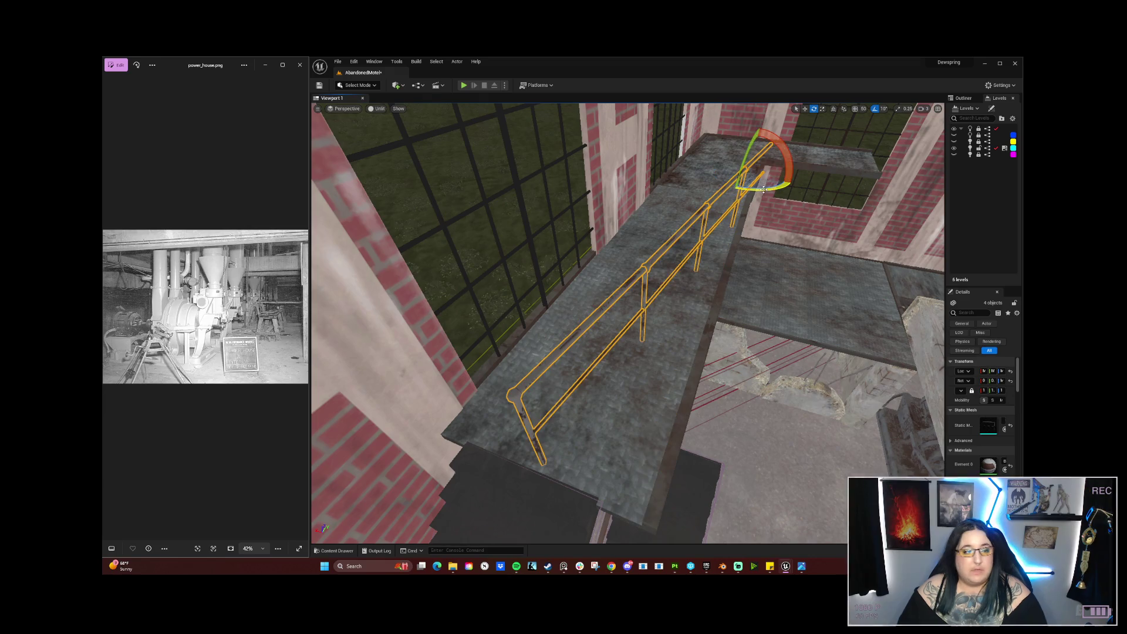
{"action": "key", "text": "ctrl+z"}
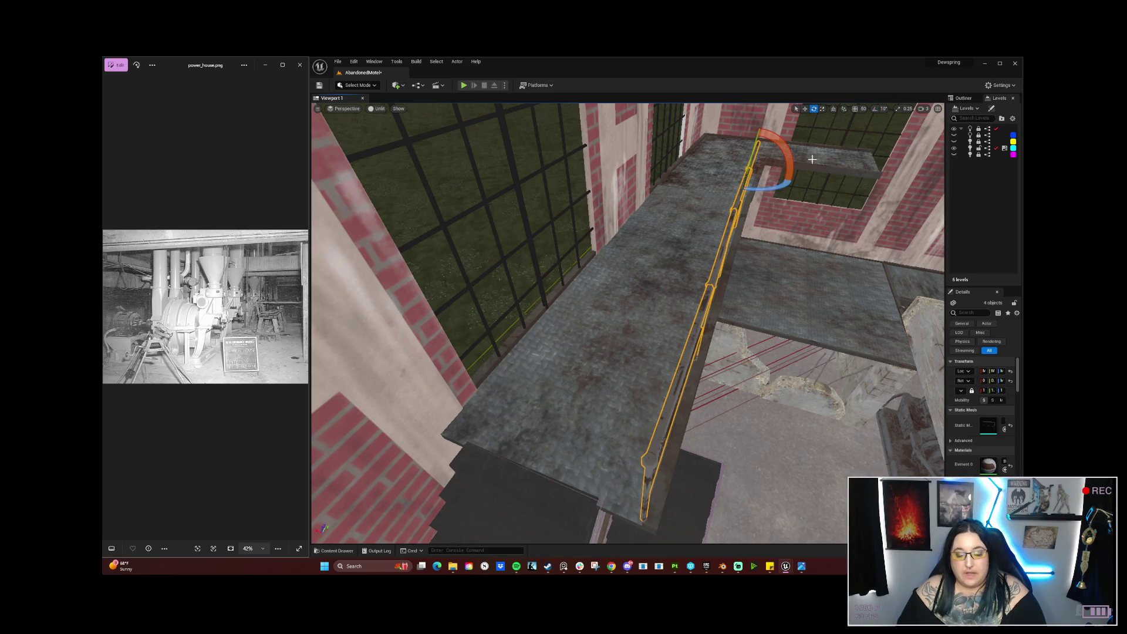
{"action": "left_click_drag", "start_coordinate": [779, 187], "coordinate": [780, 192]}
{"action": "left_click_drag", "start_coordinate": [616, 338], "coordinate": [618, 350]}
{"action": "key", "text": "w"}
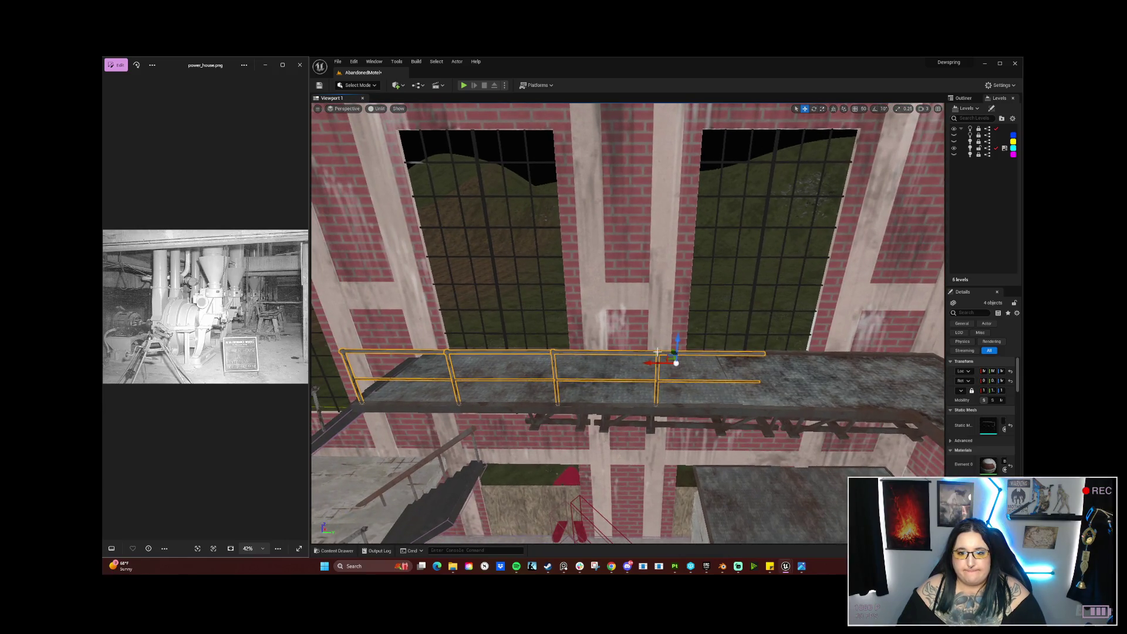
Step: Select the three yellow railing sections and move them across the platform toward the corner
{"action": "left_click", "coordinate": [660, 352]}
{"action": "left_click", "coordinate": [634, 352], "text": "ctrl"}
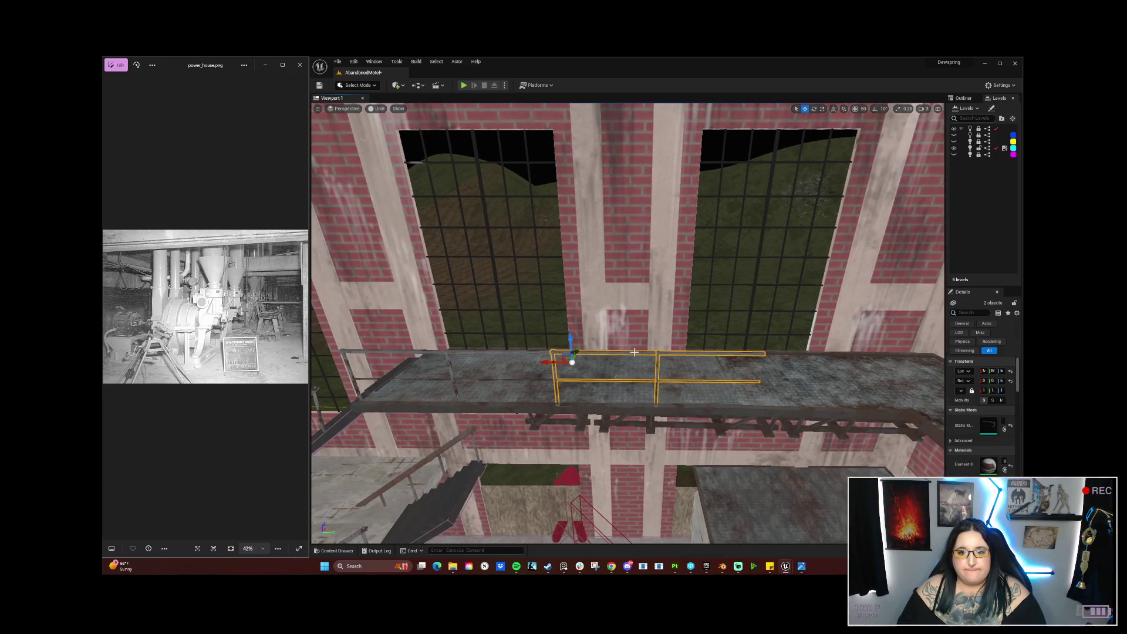
{"action": "left_click", "coordinate": [523, 352], "text": "ctrl"}
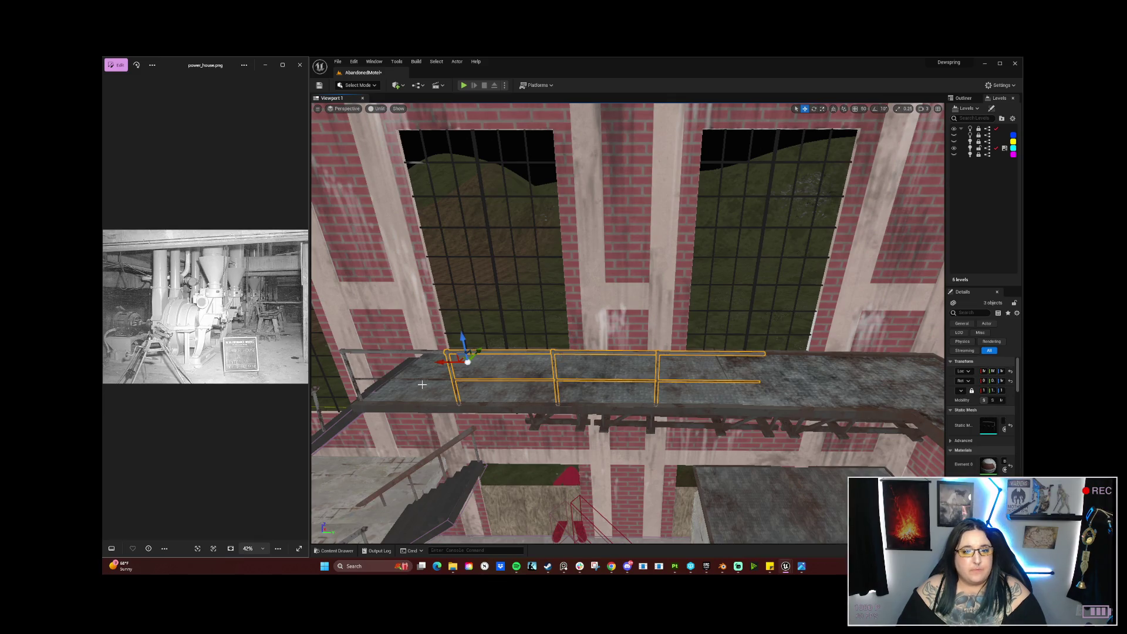
{"action": "mouse_move", "coordinate": [439, 362]}
{"action": "left_mouse_down"}
{"action": "mouse_move", "coordinate": [893, 322]}
{"action": "mouse_move", "coordinate": [657, 387]}
{"action": "mouse_move", "coordinate": [633, 340]}
{"action": "left_mouse_up"}
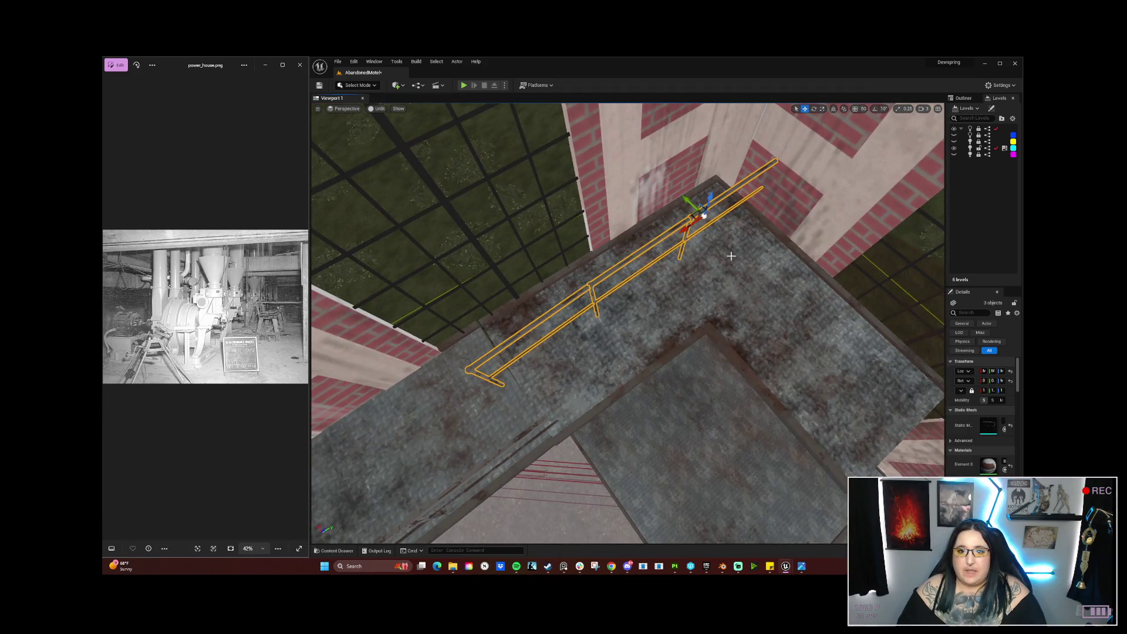
{"action": "mouse_move", "coordinate": [684, 203]}
{"action": "left_mouse_down"}
{"action": "mouse_move", "coordinate": [711, 249]}
{"action": "mouse_move", "coordinate": [748, 270]}
{"action": "mouse_move", "coordinate": [760, 263]}
{"action": "left_mouse_up"}
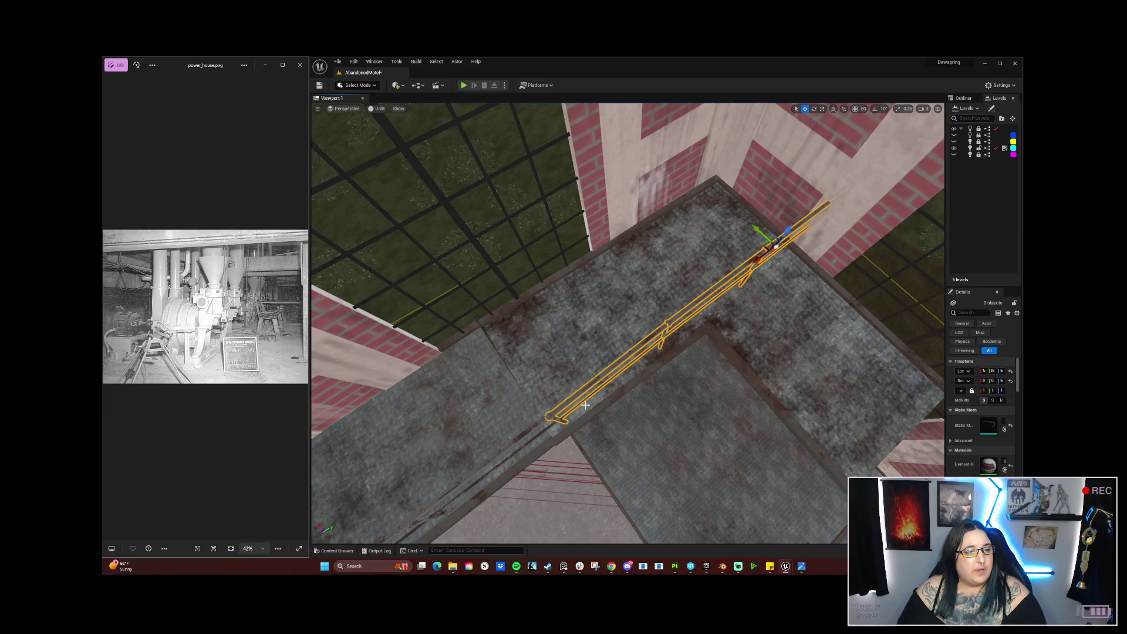
Step: Inspect the platform corner, then delete the three selected railing pieces
{"action": "mouse_move", "coordinate": [628, 322]}
{"action": "left_mouse_down"}
{"action": "mouse_move", "coordinate": [622, 246]}
{"action": "mouse_move", "coordinate": [634, 235]}
{"action": "left_mouse_up"}
{"action": "mouse_move", "coordinate": [524, 347]}
{"action": "left_mouse_down"}
{"action": "mouse_move", "coordinate": [593, 337]}
{"action": "mouse_move", "coordinate": [524, 348]}
{"action": "left_mouse_up"}
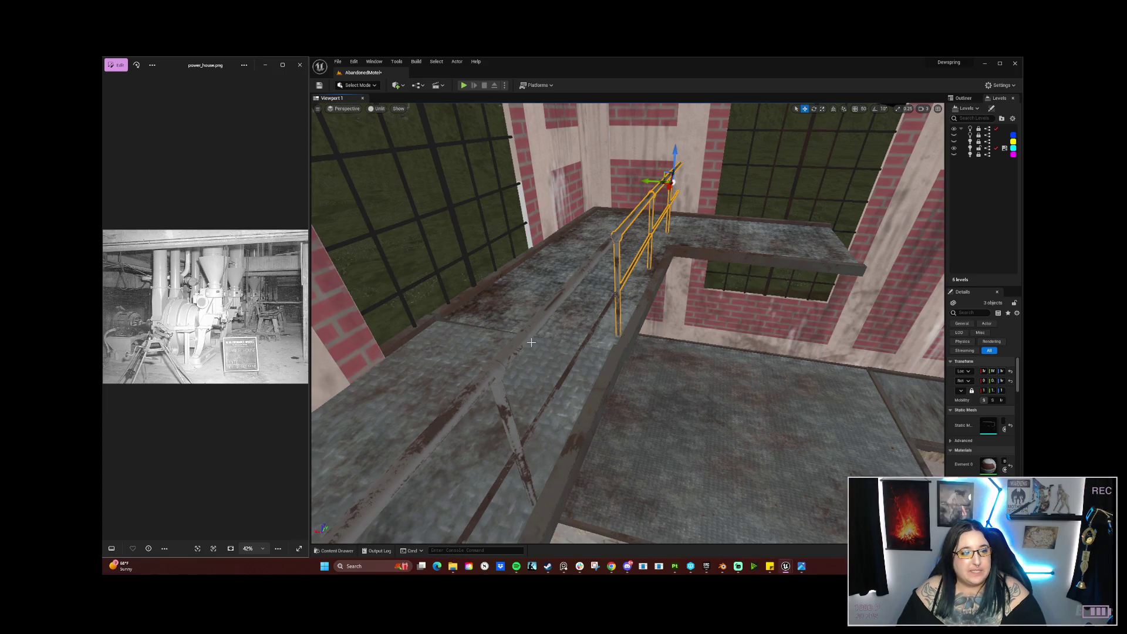
{"action": "mouse_move", "coordinate": [531, 342]}
{"action": "left_mouse_down"}
{"action": "mouse_move", "coordinate": [492, 372]}
{"action": "mouse_move", "coordinate": [549, 372]}
{"action": "mouse_move", "coordinate": [516, 376]}
{"action": "left_mouse_up"}
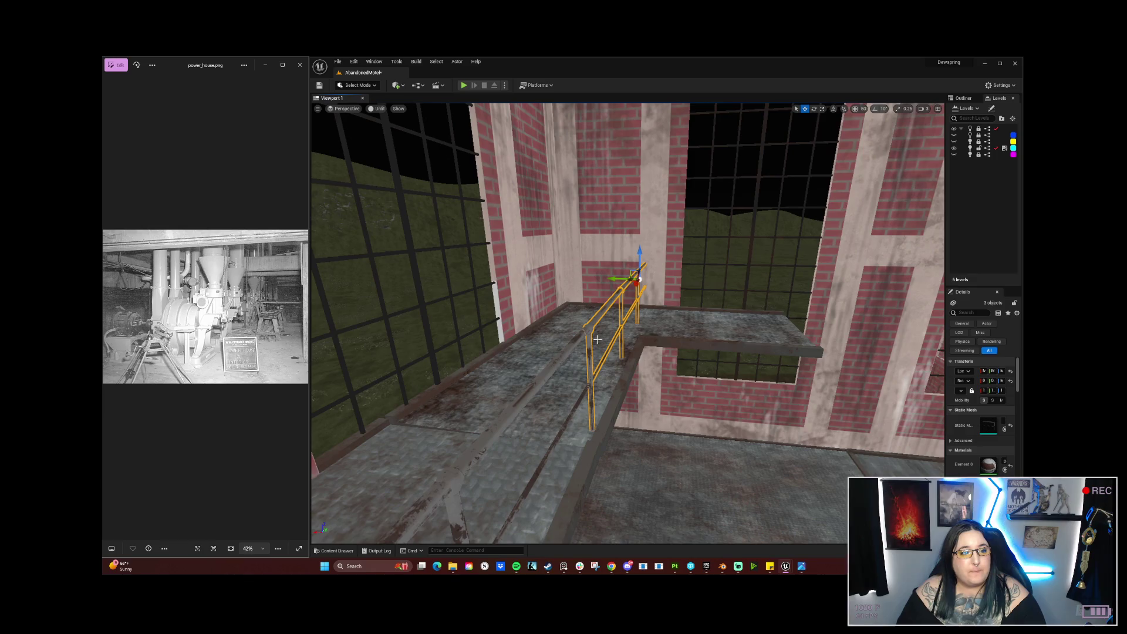
{"action": "mouse_move", "coordinate": [598, 340]}
{"action": "left_mouse_down"}
{"action": "mouse_move", "coordinate": [581, 355]}
{"action": "mouse_move", "coordinate": [578, 387]}
{"action": "left_mouse_up"}
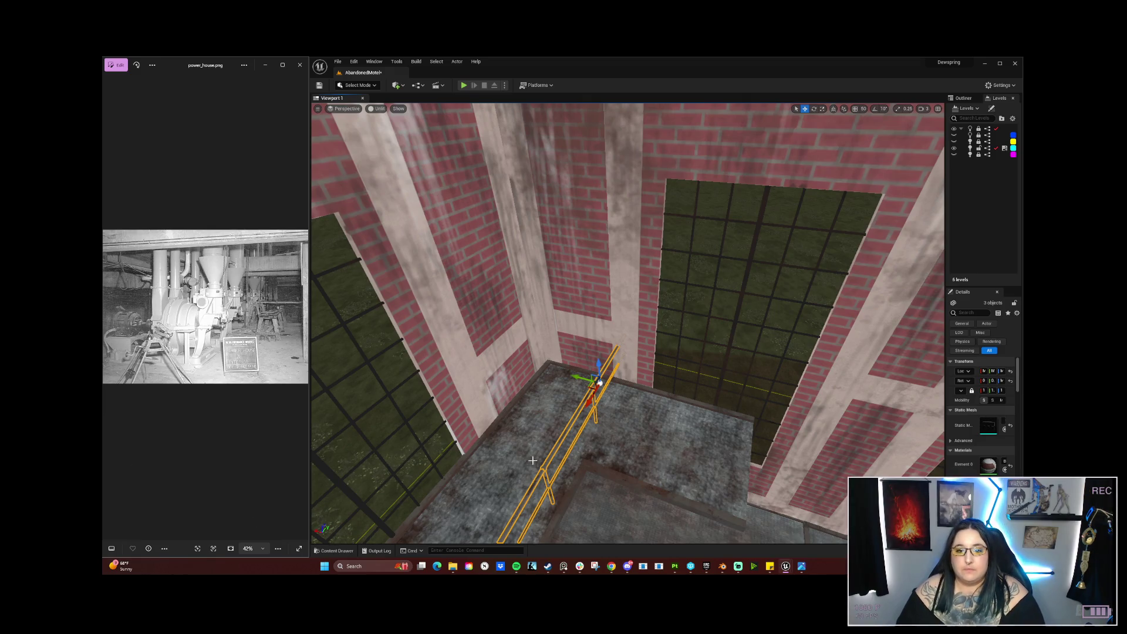
{"action": "key", "text": "Delete"}
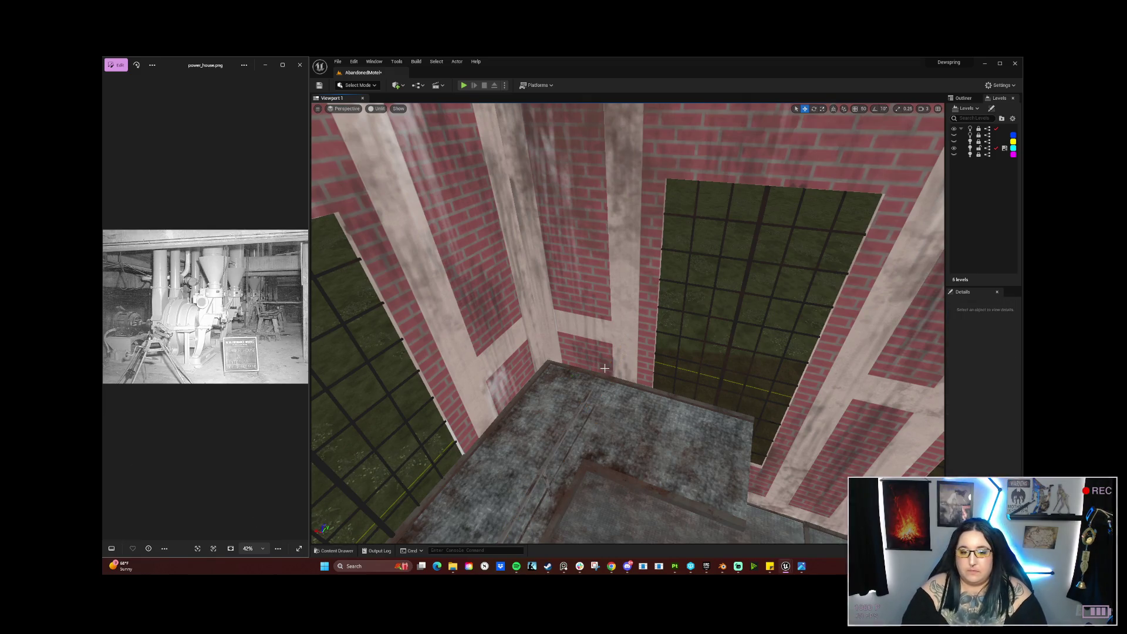
Step: Select the railing cylinder above the walkway and test moving it left, undoing the move
{"action": "mouse_move", "coordinate": [596, 359]}
{"action": "left_mouse_down"}
{"action": "mouse_move", "coordinate": [596, 328]}
{"action": "mouse_move", "coordinate": [583, 358]}
{"action": "mouse_move", "coordinate": [560, 368]}
{"action": "left_mouse_up"}
{"action": "left_click_drag", "start_coordinate": [597, 298], "coordinate": [597, 298]}
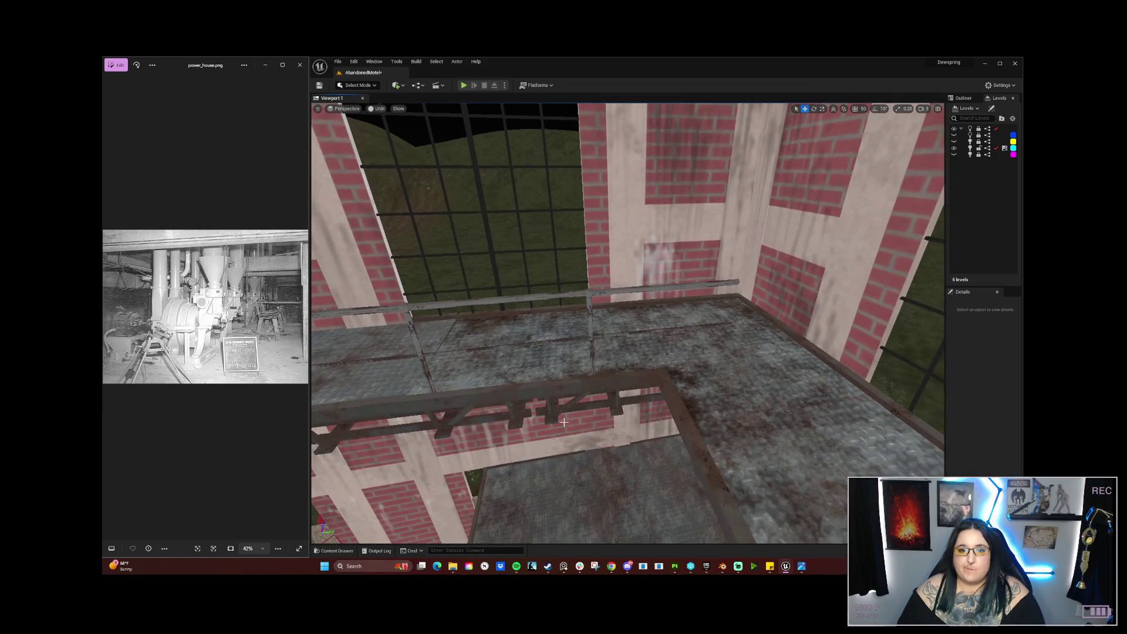
{"action": "left_click", "coordinate": [611, 290]}
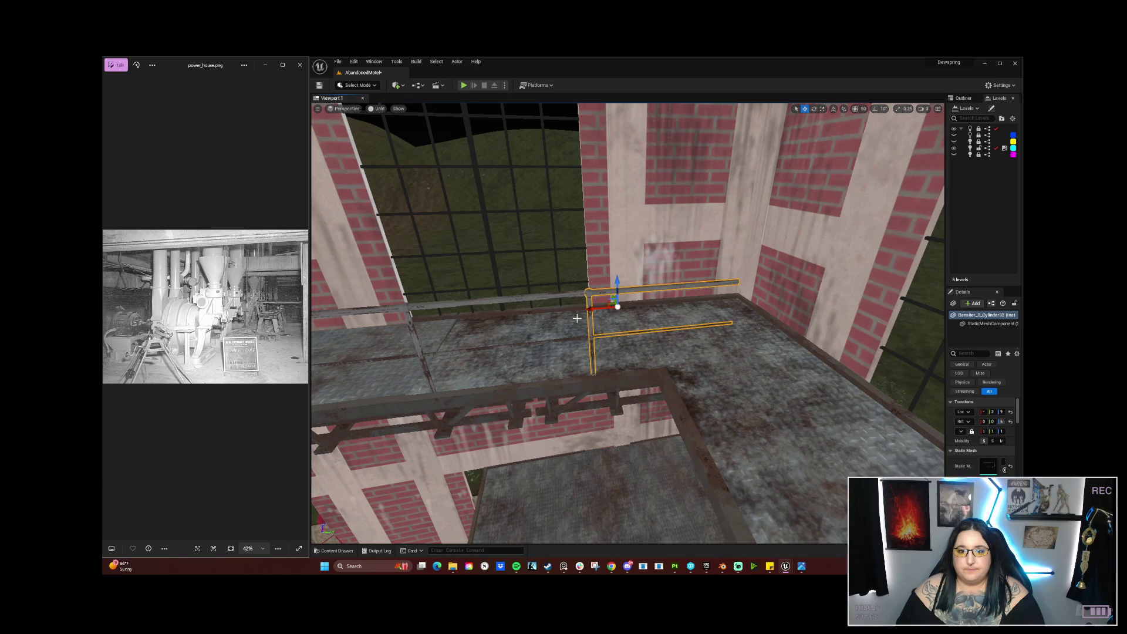
{"action": "left_click_drag", "start_coordinate": [584, 314], "coordinate": [500, 315]}
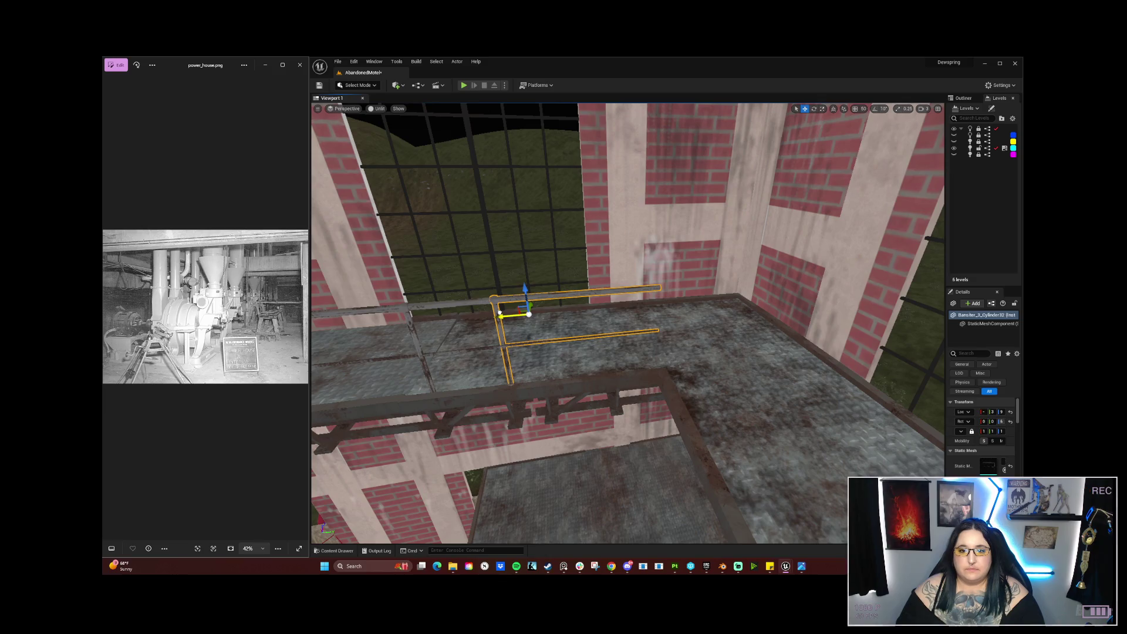
{"action": "key", "text": "ctrl+z"}
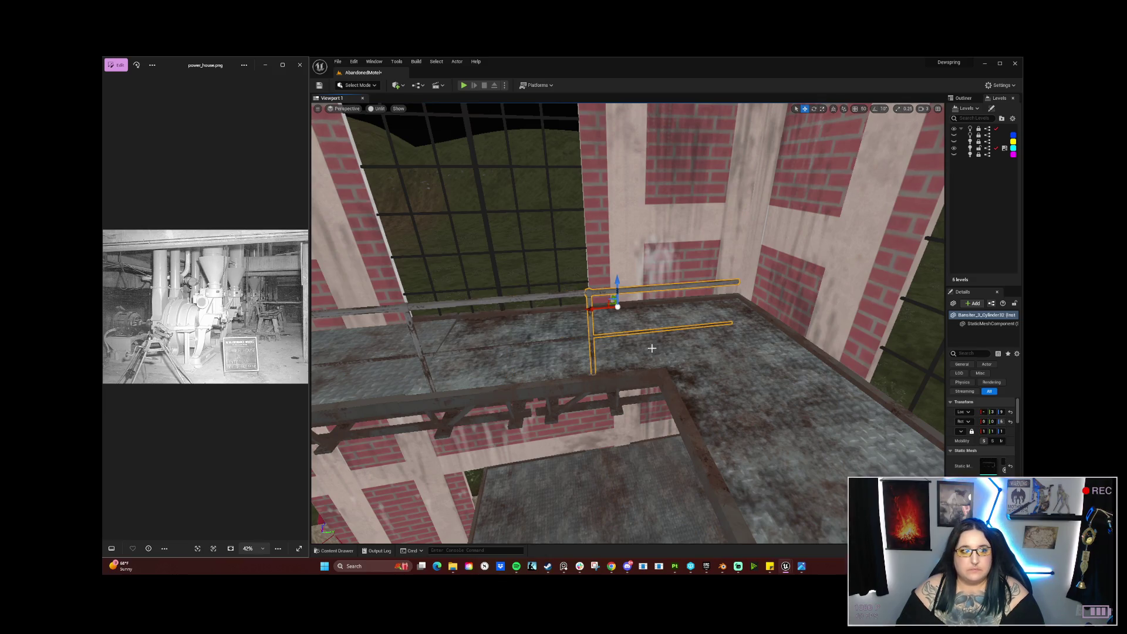
Step: Select two railing pieces beside the walkway, then deselect them and view the walkway floor
{"action": "left_click_drag", "start_coordinate": [616, 302], "coordinate": [528, 305]}
{"action": "left_click_drag", "start_coordinate": [622, 352], "coordinate": [631, 481]}
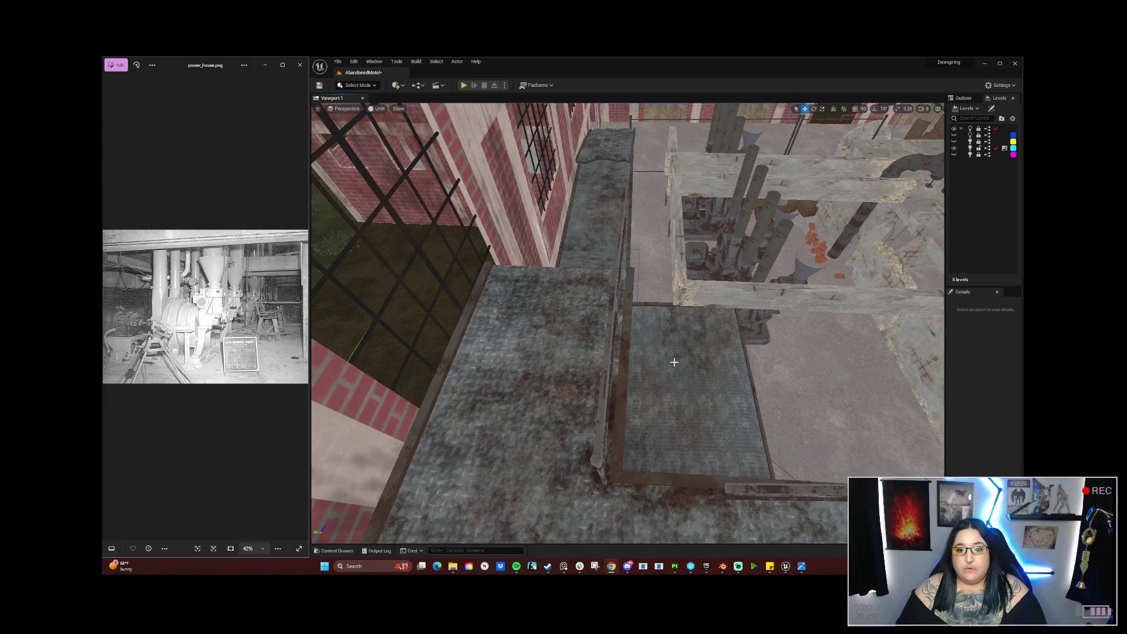
{"action": "left_click", "coordinate": [620, 211]}
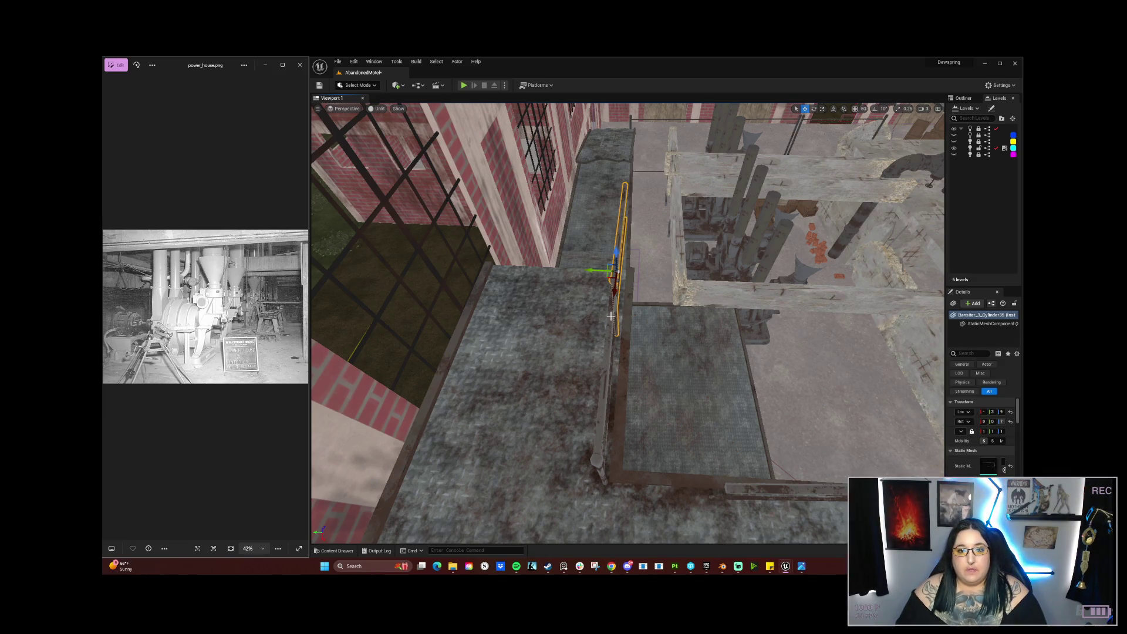
{"action": "left_click", "coordinate": [600, 423], "text": "ctrl"}
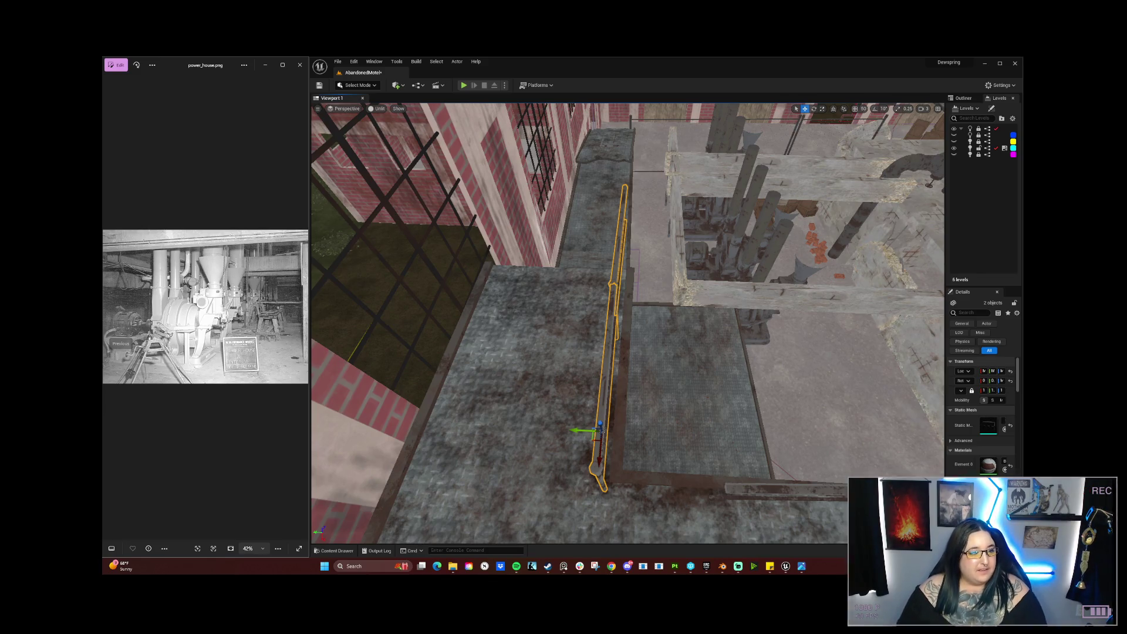
{"action": "left_click", "coordinate": [465, 215]}
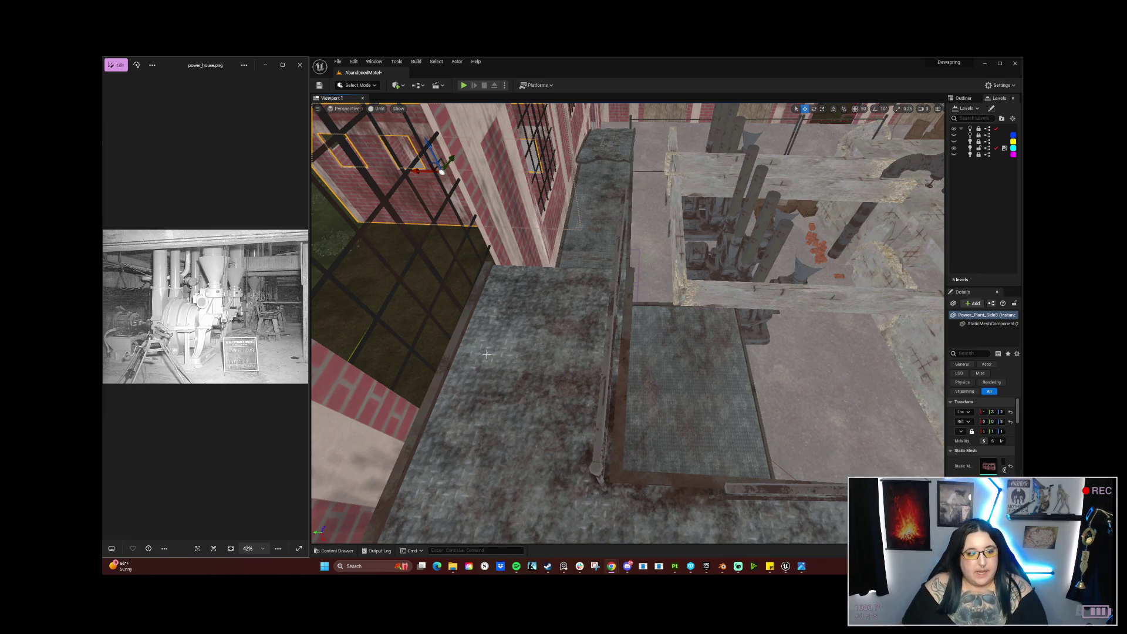
{"action": "mouse_move", "coordinate": [594, 366]}
{"action": "left_mouse_down"}
{"action": "mouse_move", "coordinate": [576, 255]}
{"action": "mouse_move", "coordinate": [598, 244]}
{"action": "mouse_move", "coordinate": [592, 262]}
{"action": "left_mouse_up"}
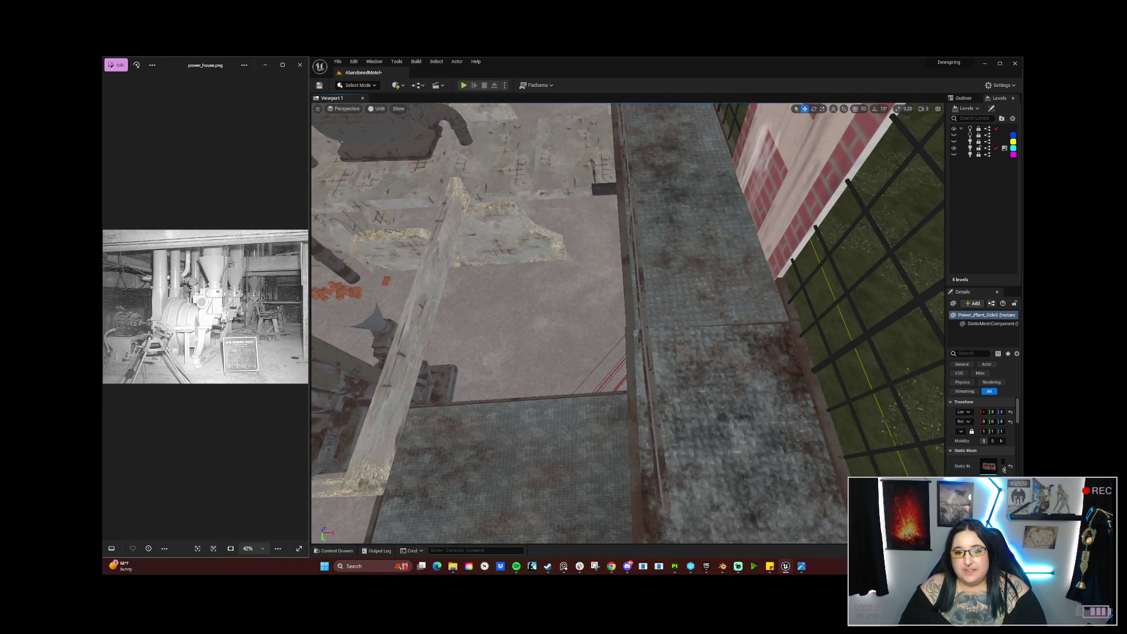
Step: Rotate the yellow banister cylinder on its Z arc until it lies parallel to the walkway edge
{"action": "left_click", "coordinate": [651, 399]}
{"action": "key", "text": "e"}
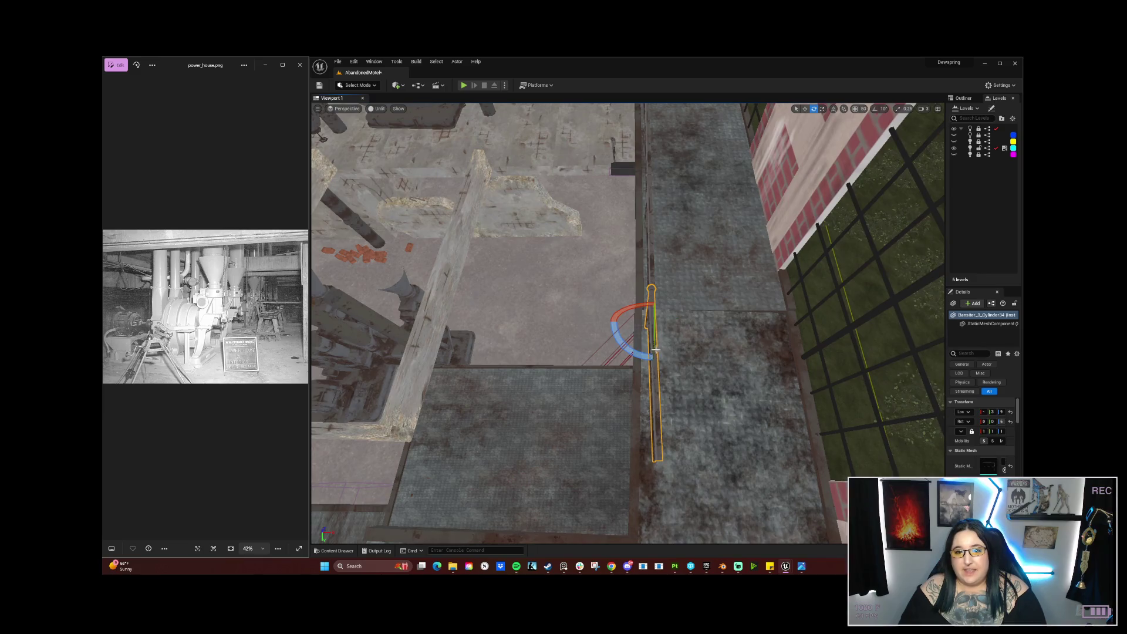
{"action": "mouse_move", "coordinate": [651, 287]}
{"action": "left_mouse_down"}
{"action": "mouse_move", "coordinate": [642, 252]}
{"action": "mouse_move", "coordinate": [613, 268]}
{"action": "left_mouse_up"}
{"action": "left_click_drag", "start_coordinate": [583, 392], "coordinate": [580, 393]}
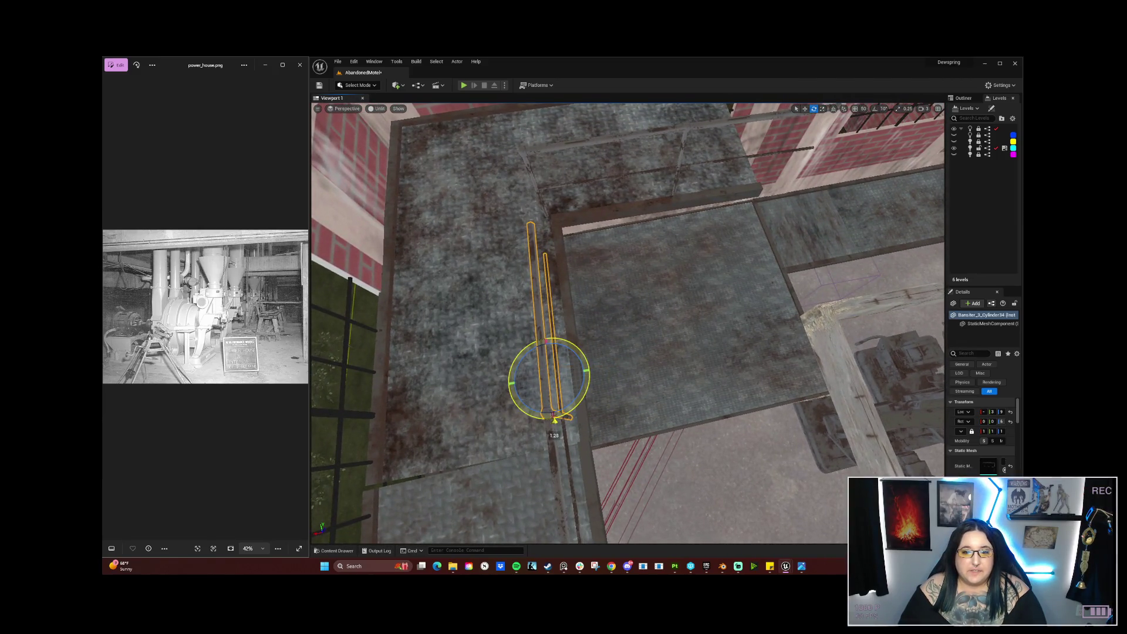
{"action": "mouse_move", "coordinate": [613, 269]}
{"action": "left_mouse_down"}
{"action": "mouse_move", "coordinate": [614, 249]}
{"action": "mouse_move", "coordinate": [581, 244]}
{"action": "mouse_move", "coordinate": [602, 393]}
{"action": "left_mouse_up"}
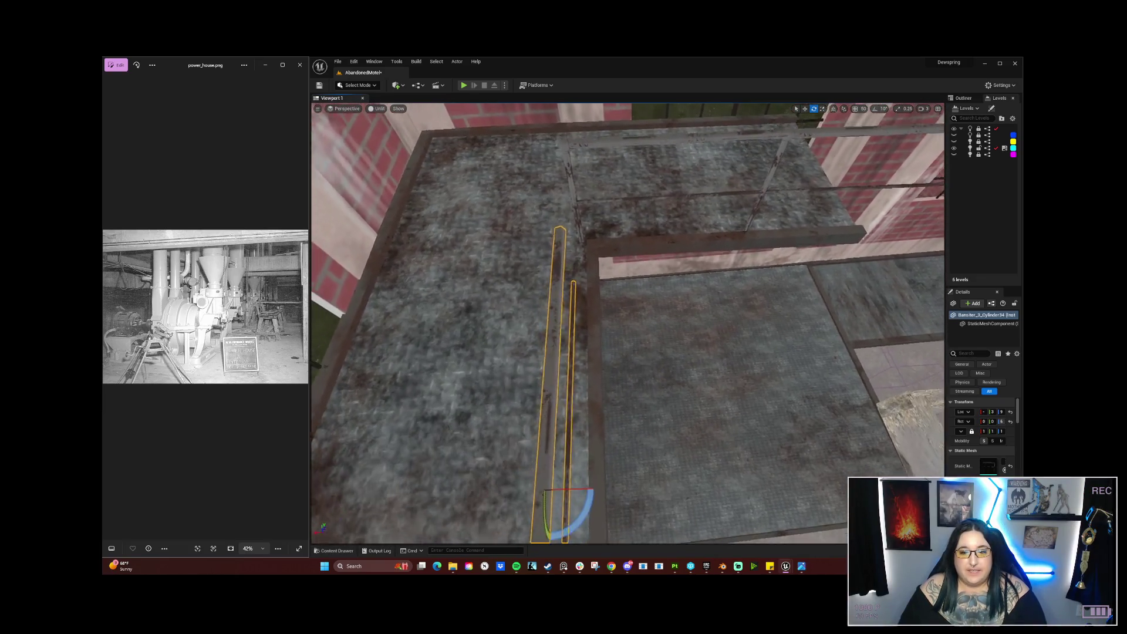
{"action": "key", "text": "w"}
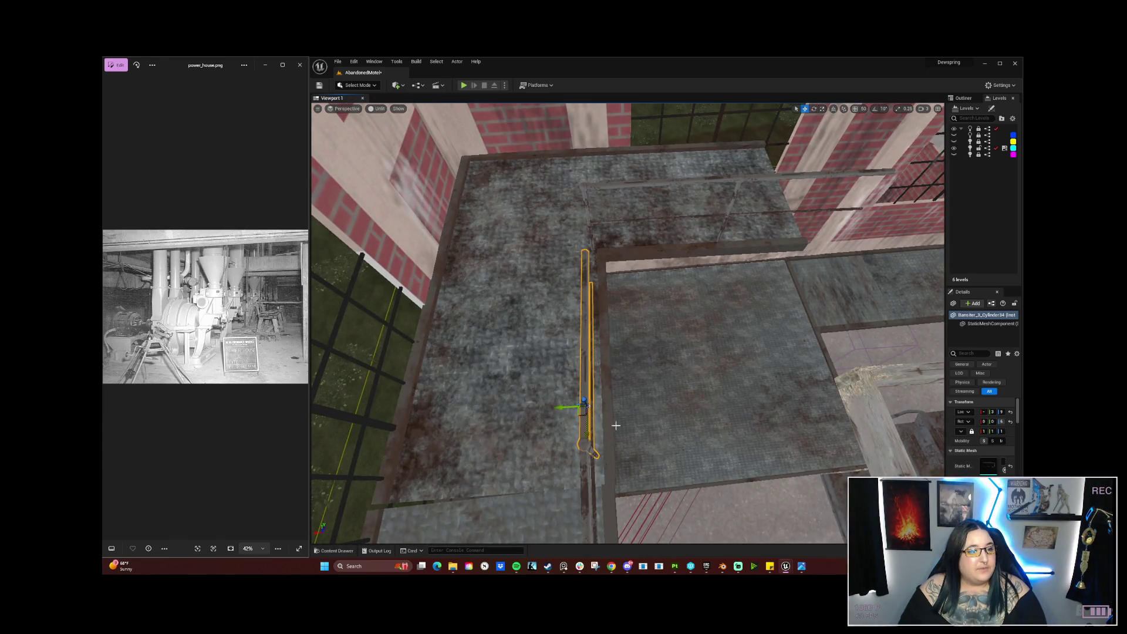
{"action": "mouse_move", "coordinate": [615, 425]}
{"action": "left_mouse_down"}
{"action": "mouse_move", "coordinate": [569, 334]}
{"action": "mouse_move", "coordinate": [561, 282]}
{"action": "mouse_move", "coordinate": [551, 317]}
{"action": "mouse_move", "coordinate": [586, 422]}
{"action": "left_mouse_up"}
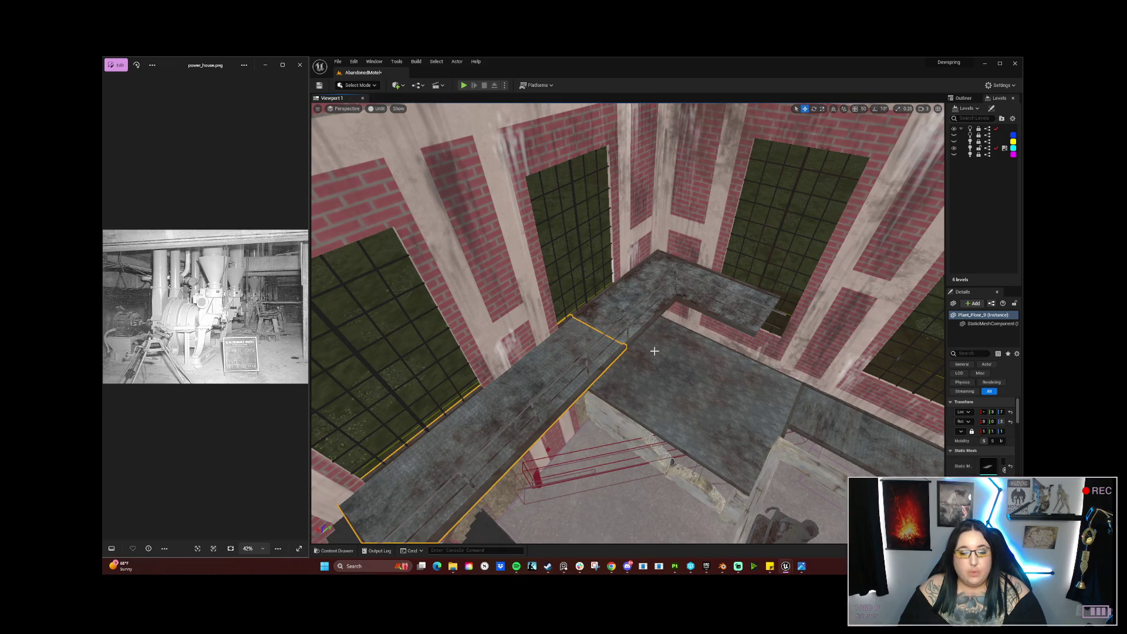
{"action": "left_click_drag", "start_coordinate": [575, 338], "coordinate": [654, 350]}
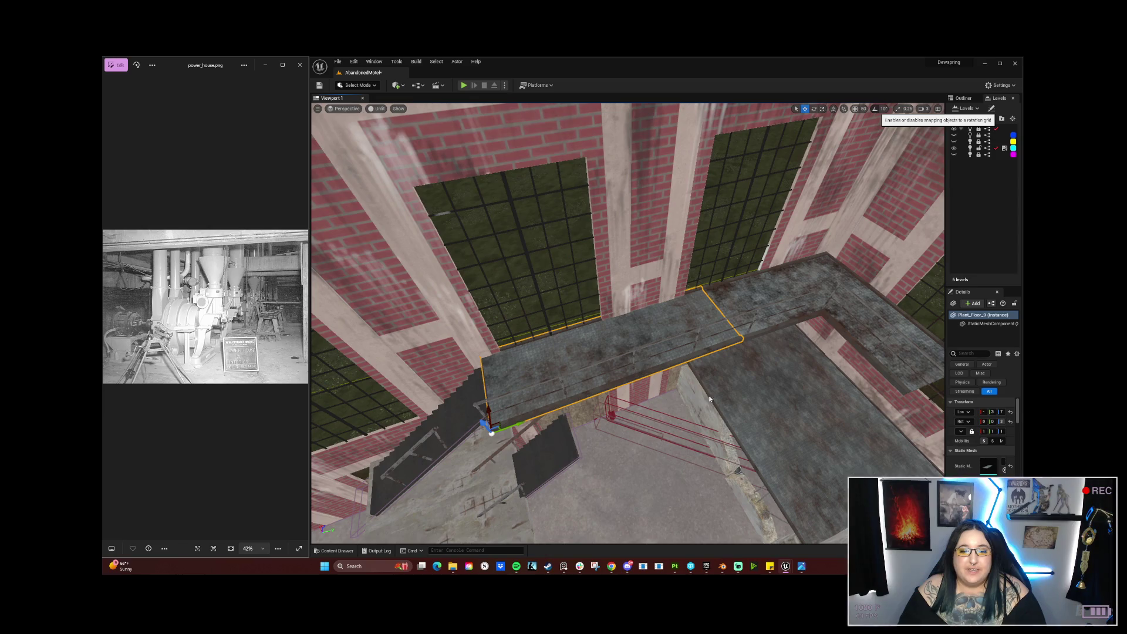
{"action": "right_click", "coordinate": [640, 403]}
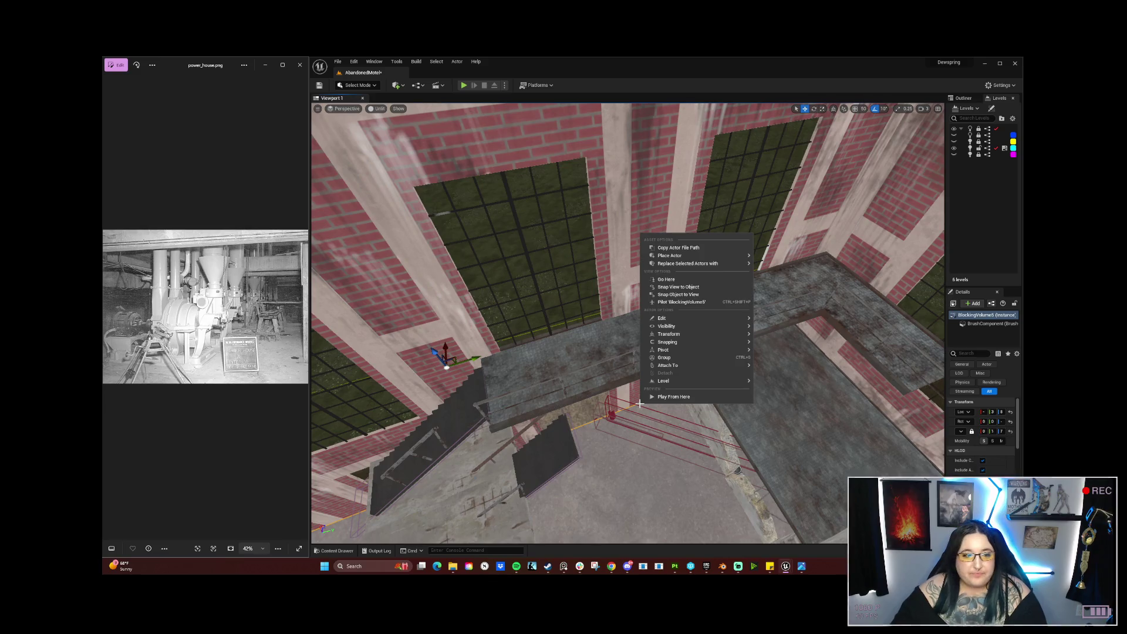
{"action": "left_click", "coordinate": [573, 340]}
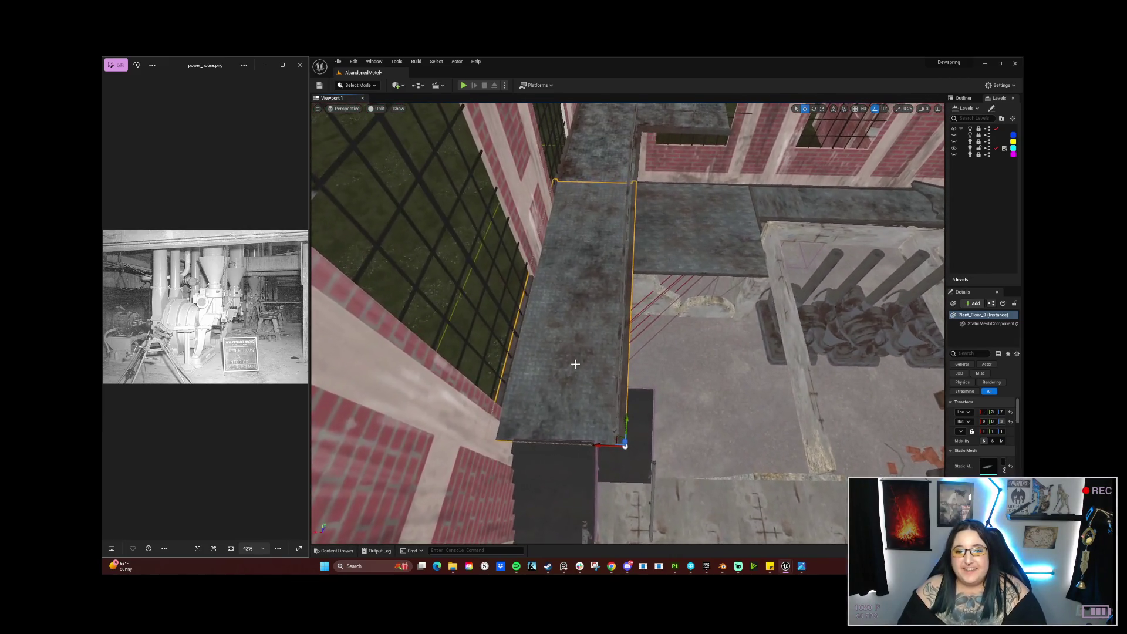
{"action": "left_click_drag", "start_coordinate": [611, 447], "coordinate": [873, 457]}
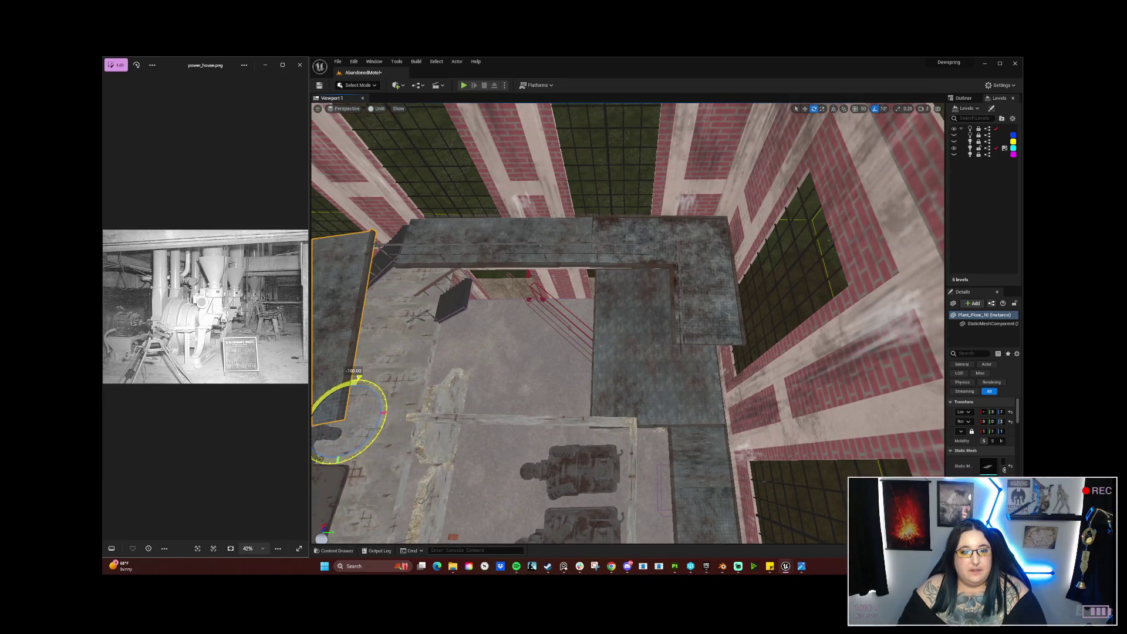
{"action": "left_click_drag", "start_coordinate": [356, 381], "coordinate": [322, 418]}
{"action": "key", "text": "w"}
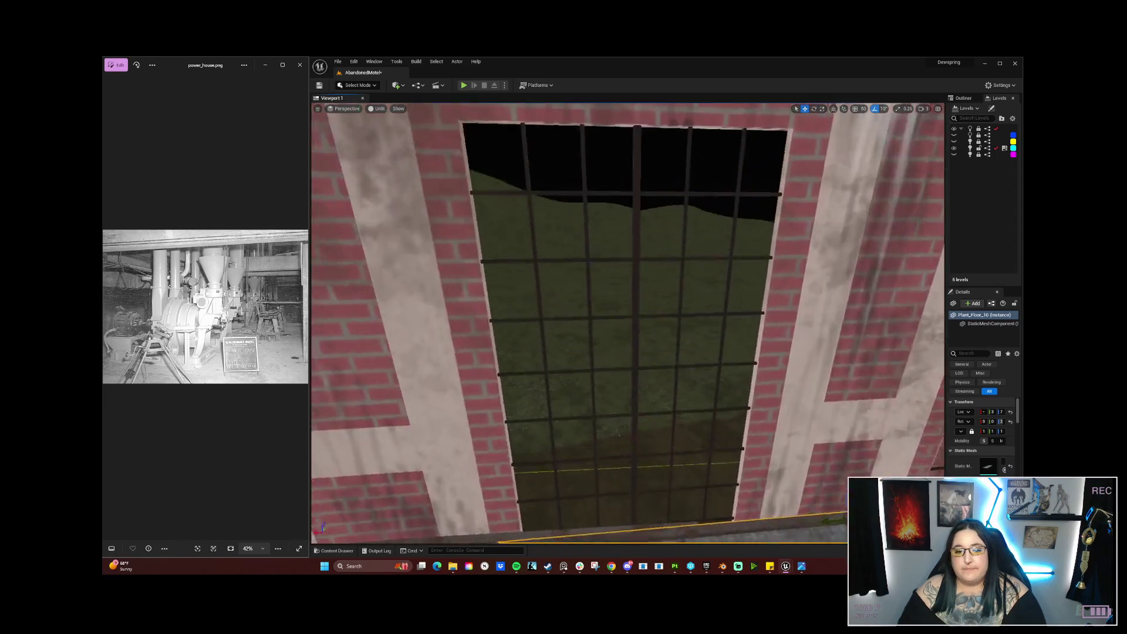
{"action": "scroll", "coordinate": [672, 455], "scroll_direction": "down", "scroll_amount": 5}
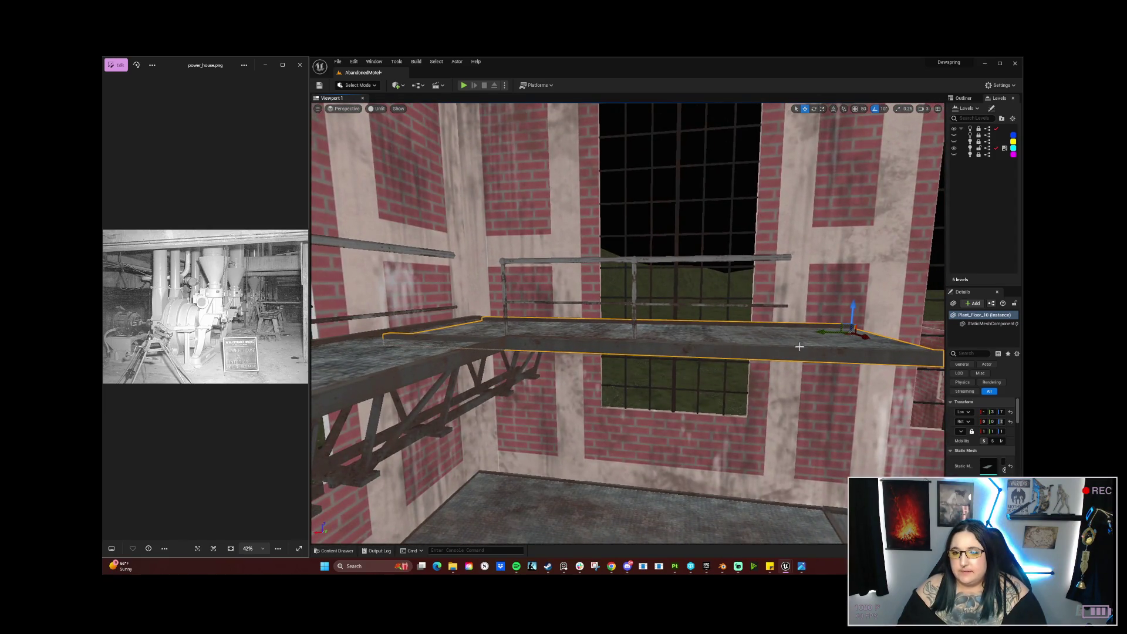
{"action": "left_click_drag", "start_coordinate": [819, 333], "coordinate": [1015, 332]}
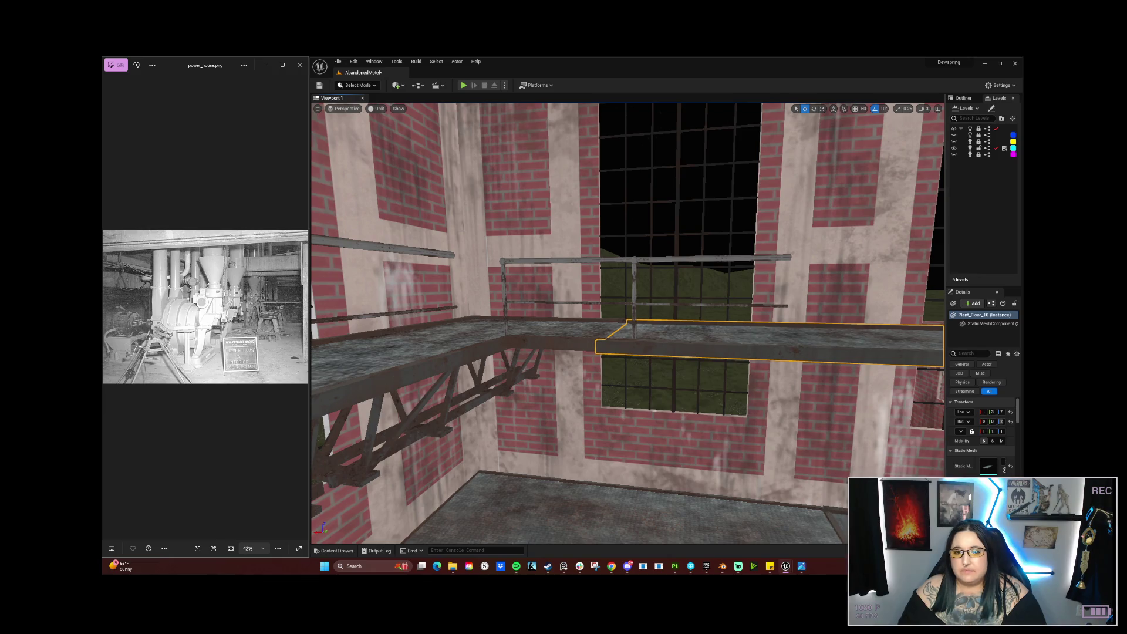
{"action": "mouse_move", "coordinate": [795, 332]}
{"action": "left_mouse_down"}
{"action": "mouse_move", "coordinate": [757, 334]}
{"action": "mouse_move", "coordinate": [933, 332]}
{"action": "mouse_move", "coordinate": [870, 335]}
{"action": "mouse_move", "coordinate": [886, 335]}
{"action": "left_mouse_up"}
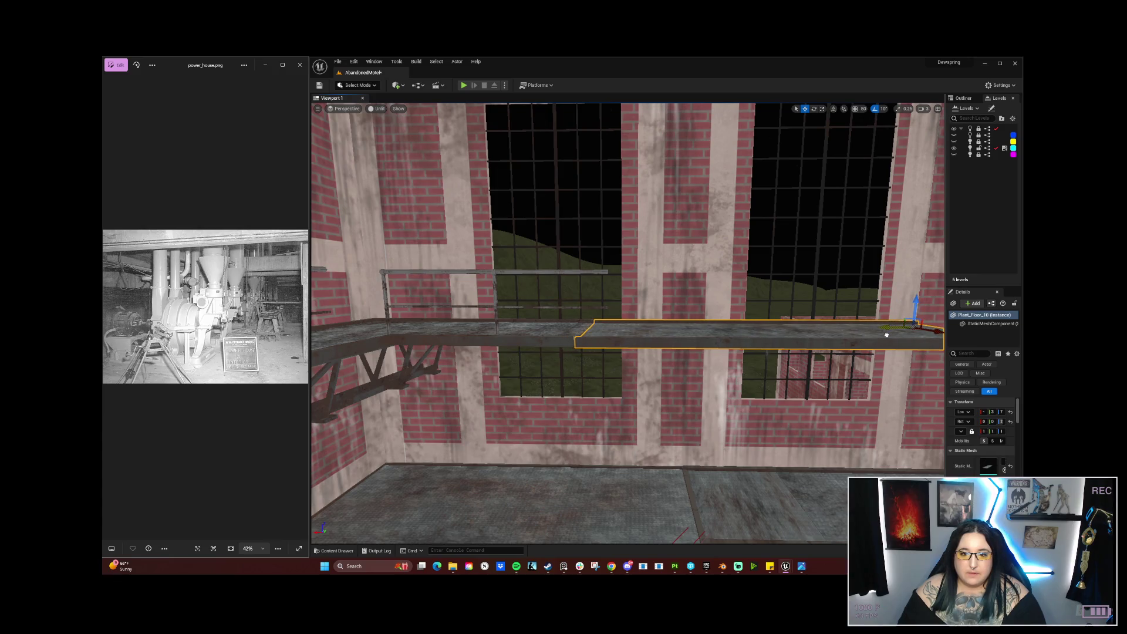
{"action": "mouse_move", "coordinate": [673, 382]}
{"action": "left_mouse_down"}
{"action": "mouse_move", "coordinate": [832, 148]}
{"action": "mouse_move", "coordinate": [844, 224]}
{"action": "left_mouse_up"}
{"action": "mouse_move", "coordinate": [585, 405]}
{"action": "left_mouse_down"}
{"action": "mouse_move", "coordinate": [599, 395]}
{"action": "mouse_move", "coordinate": [585, 405]}
{"action": "left_mouse_up"}
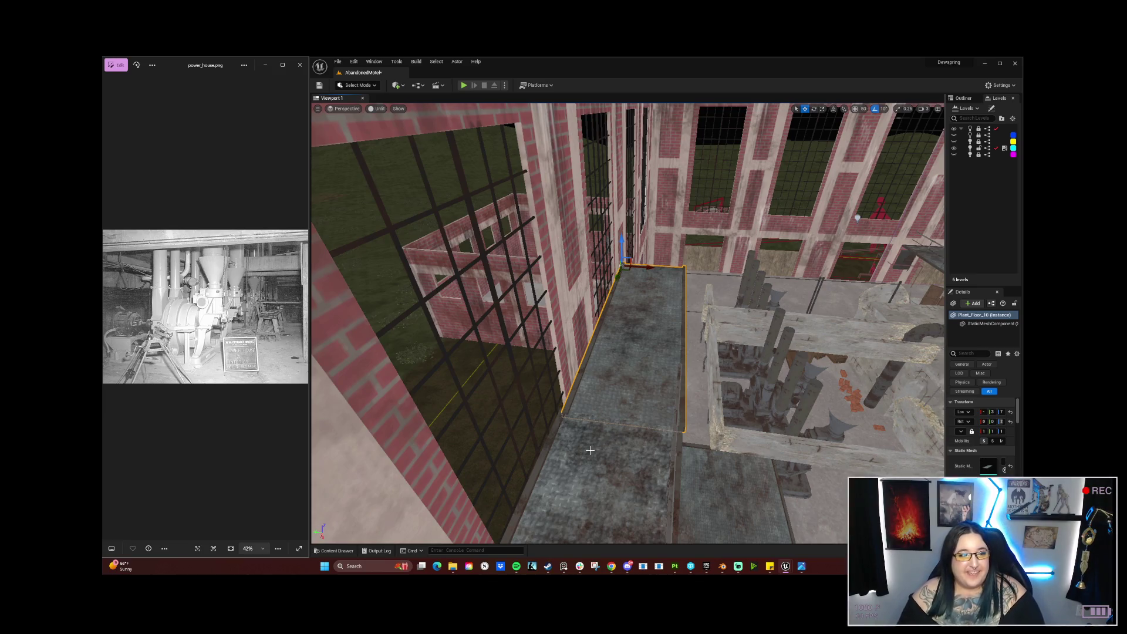
Step: Rotate Plant_Floor_10 a fraction of a degree and nudge it sideways to sit flush with the walkway
{"action": "left_click_drag", "start_coordinate": [582, 450], "coordinate": [560, 465]}
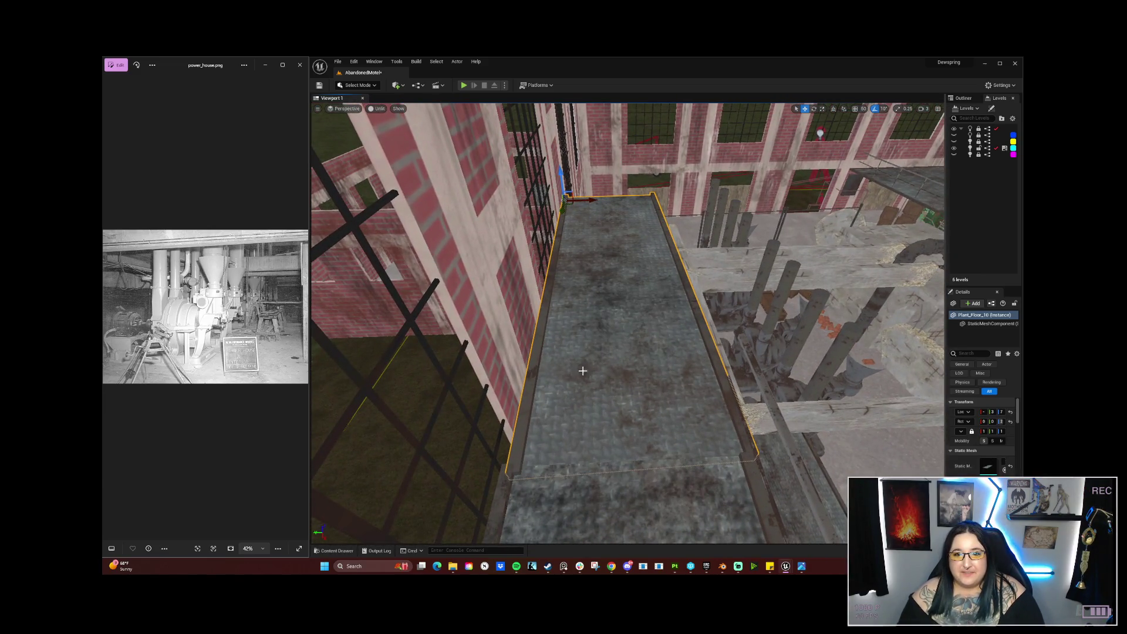
{"action": "key", "text": "e"}
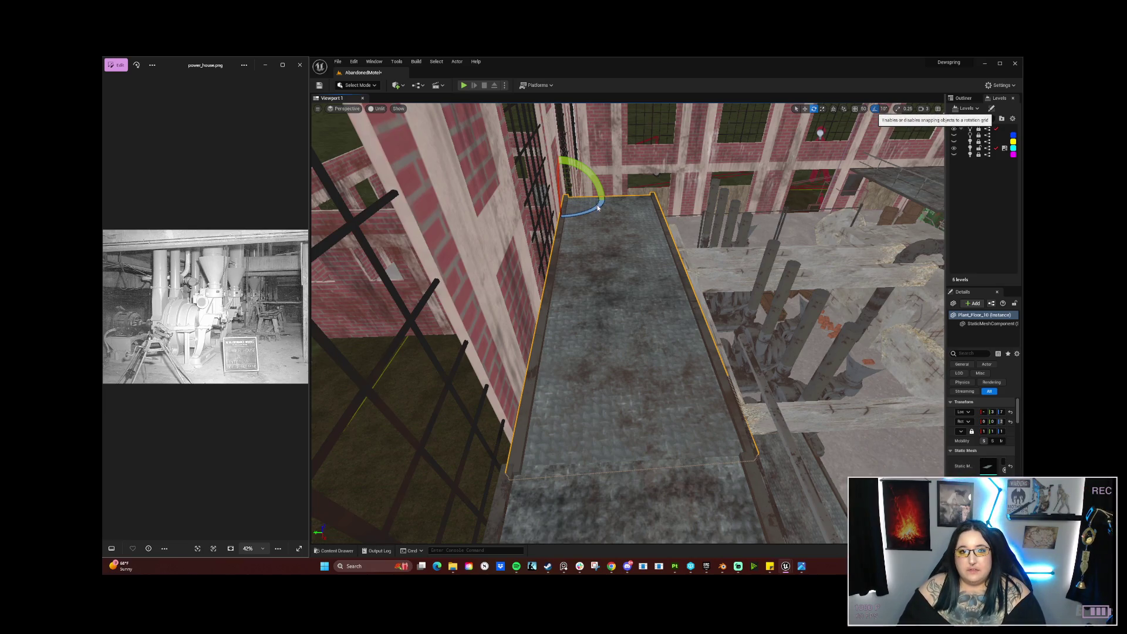
{"action": "left_click_drag", "start_coordinate": [597, 206], "coordinate": [596, 206]}
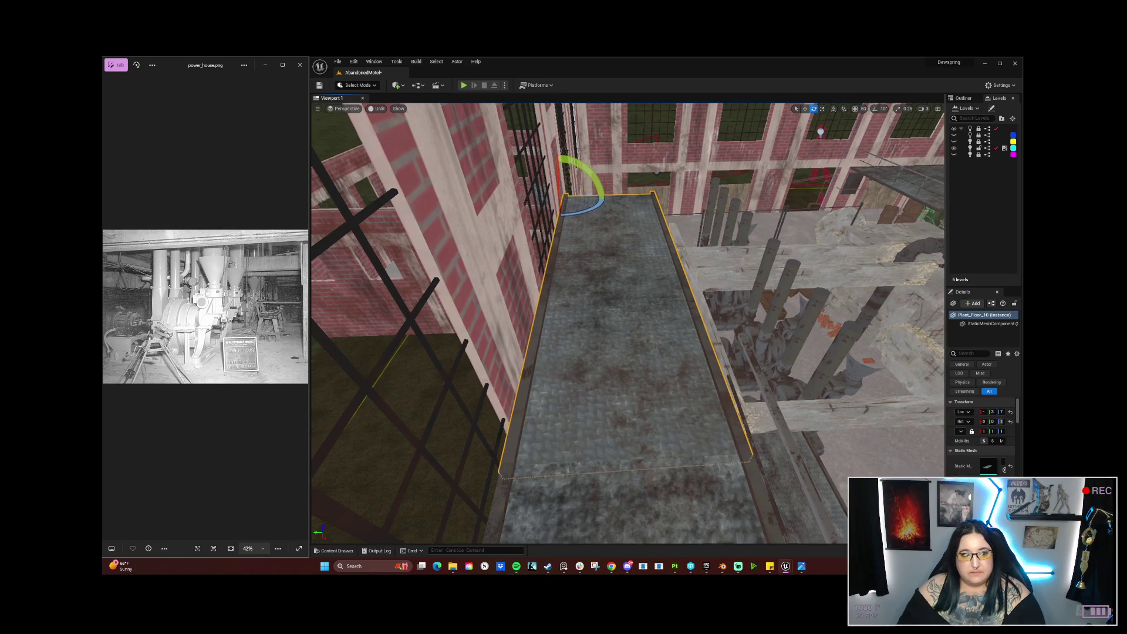
{"action": "key", "text": "w"}
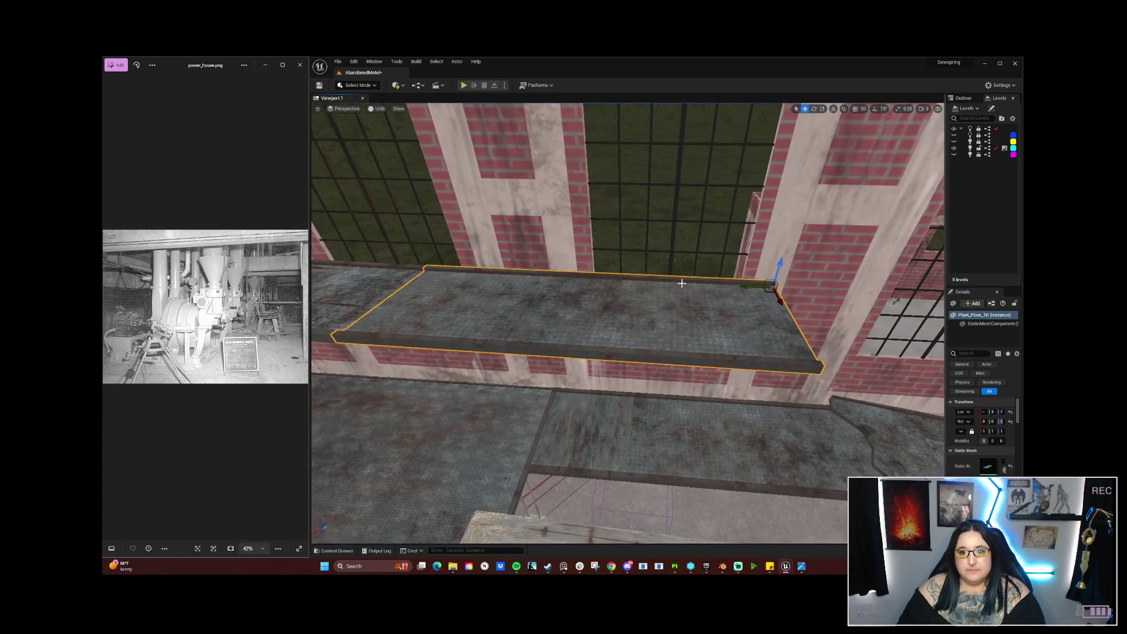
{"action": "left_click_drag", "start_coordinate": [746, 284], "coordinate": [744, 286]}
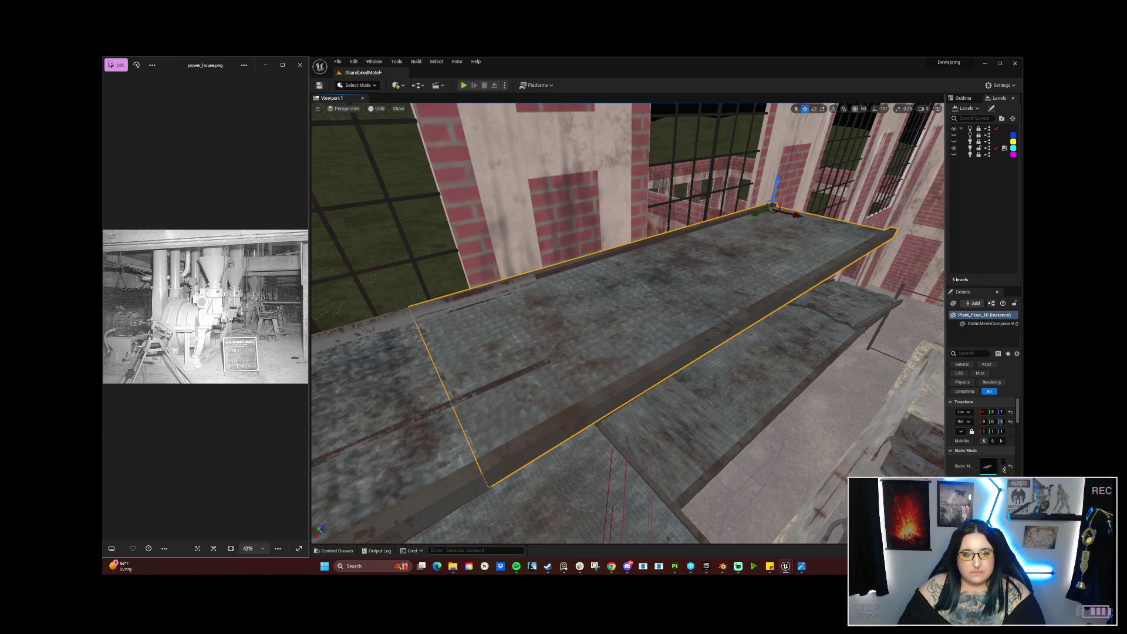
{"action": "left_click_drag", "start_coordinate": [621, 398], "coordinate": [543, 390]}
{"action": "left_click", "coordinate": [523, 356]}
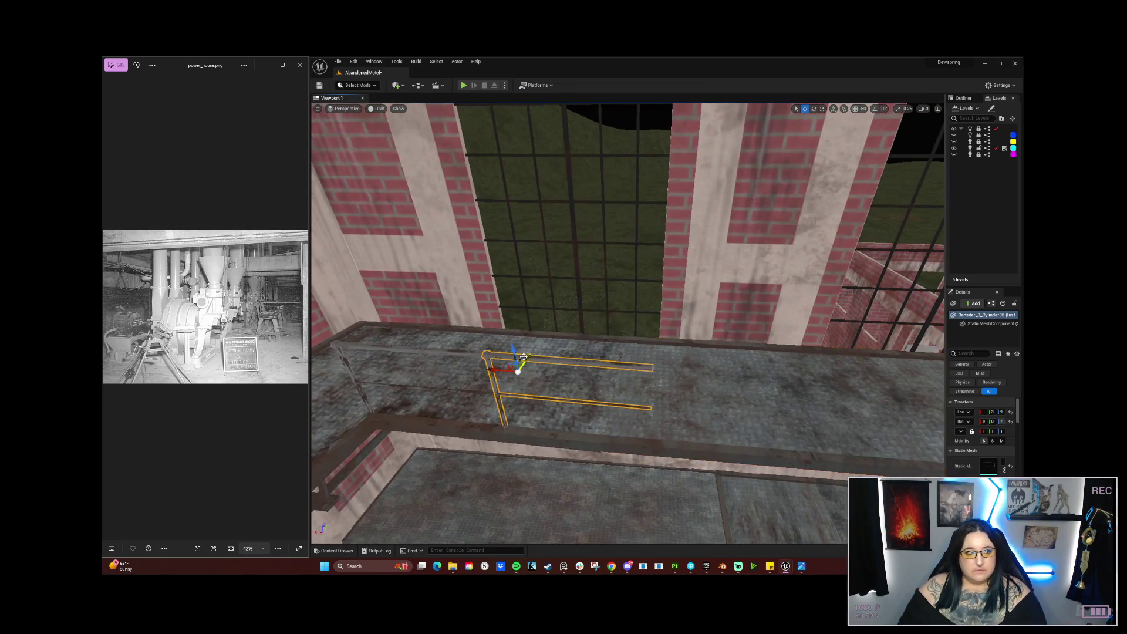
{"action": "left_click", "coordinate": [467, 356], "text": "ctrl"}
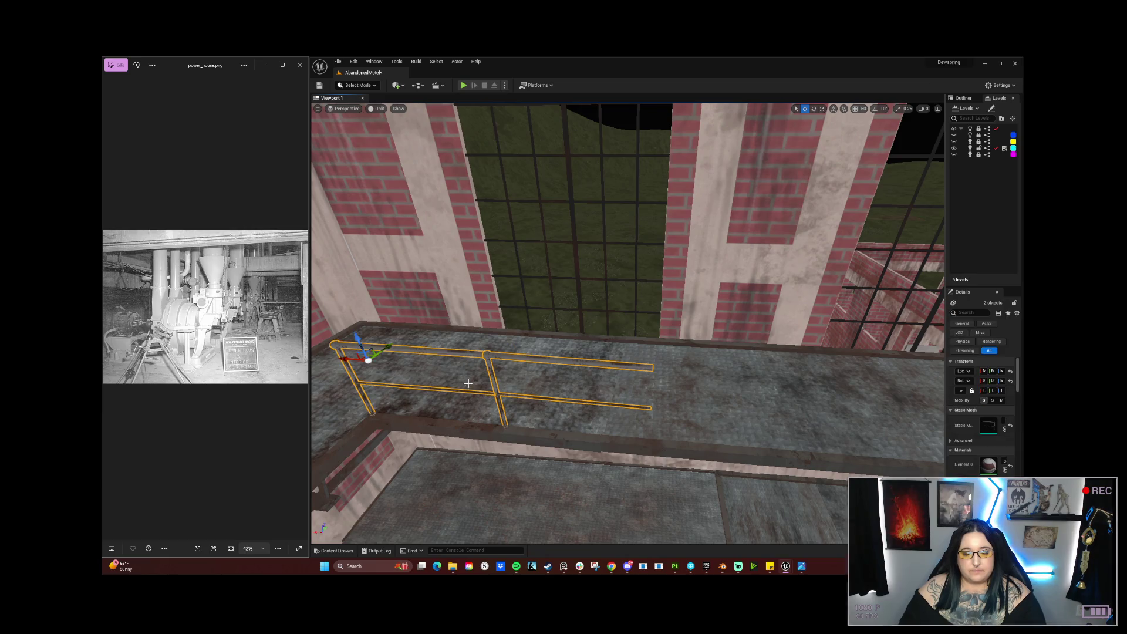
{"action": "left_click_drag", "start_coordinate": [468, 356], "coordinate": [493, 330]}
{"action": "scroll", "coordinate": [420, 362], "scroll_direction": "down", "scroll_amount": 10}
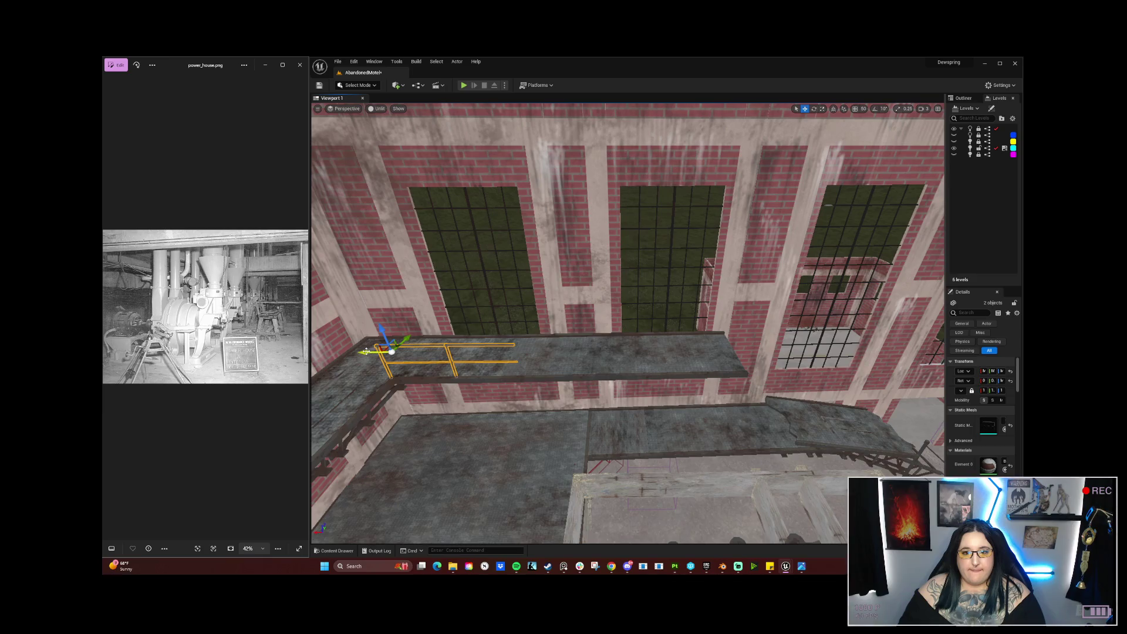
{"action": "mouse_move", "coordinate": [366, 351]}
{"action": "left_mouse_down"}
{"action": "mouse_move", "coordinate": [368, 382]}
{"action": "mouse_move", "coordinate": [397, 389]}
{"action": "mouse_move", "coordinate": [416, 367]}
{"action": "left_mouse_up"}
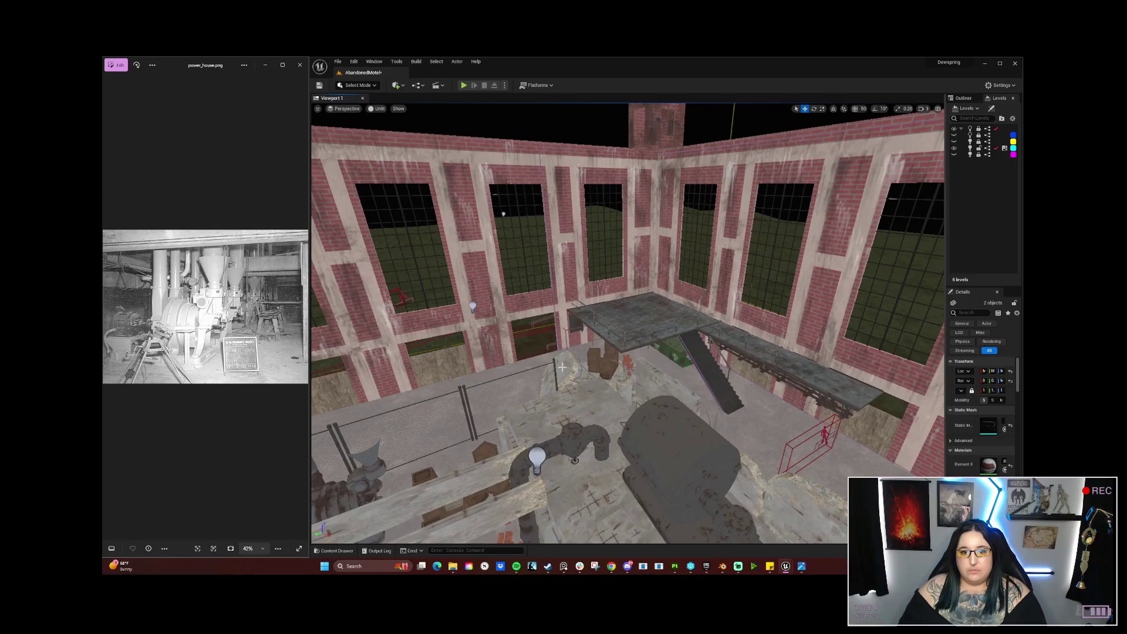
{"action": "left_click_drag", "start_coordinate": [501, 348], "coordinate": [490, 351]}
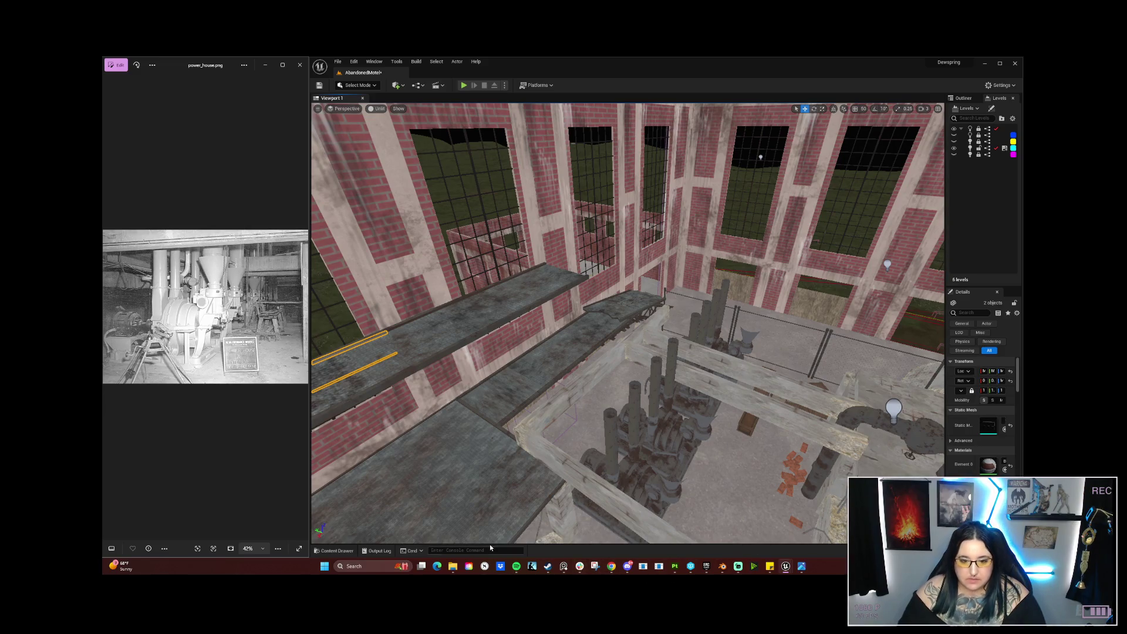
{"action": "mouse_move", "coordinate": [626, 570]}
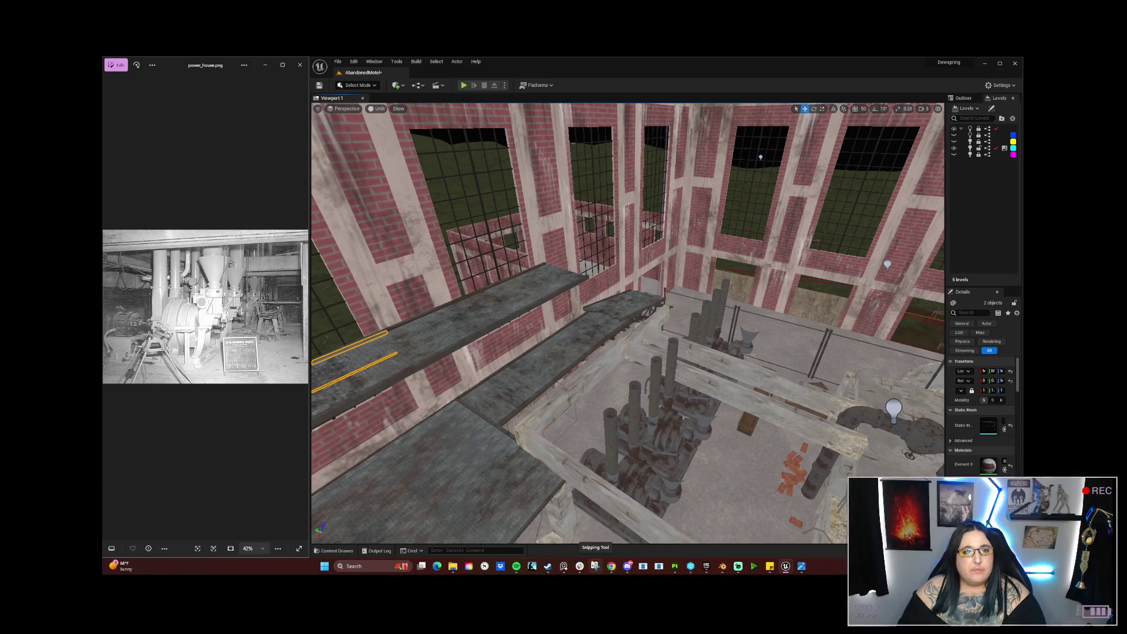
{"action": "left_click", "coordinate": [595, 566]}
{"action": "left_click", "coordinate": [608, 424]}
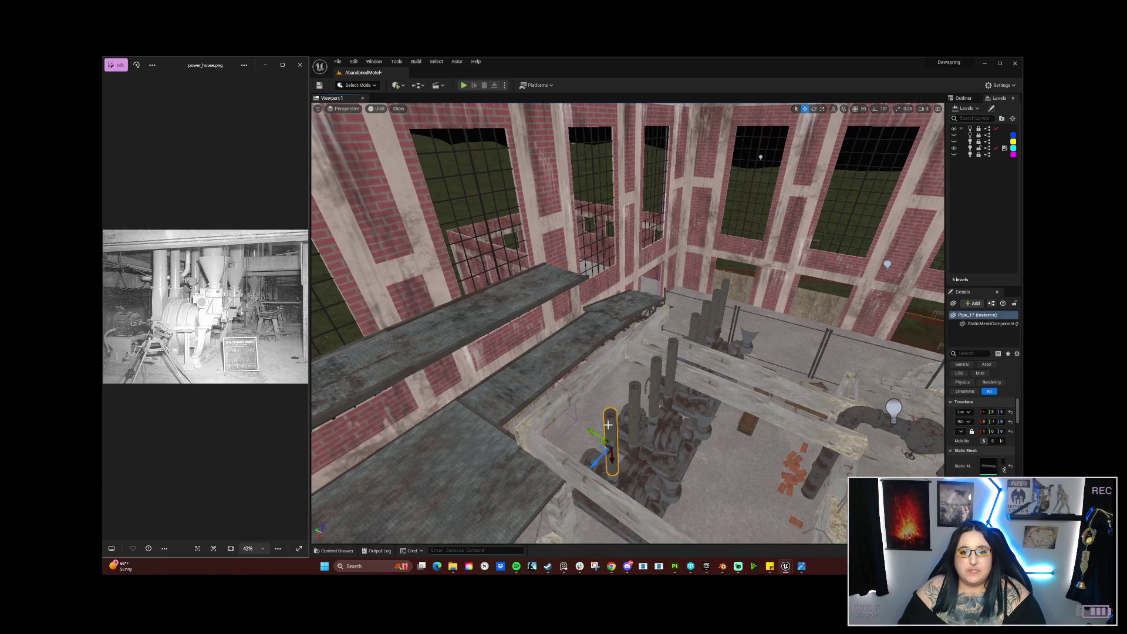
{"action": "mouse_move", "coordinate": [608, 424]}
{"action": "left_mouse_down"}
{"action": "mouse_move", "coordinate": [608, 358]}
{"action": "mouse_move", "coordinate": [677, 434]}
{"action": "left_mouse_up"}
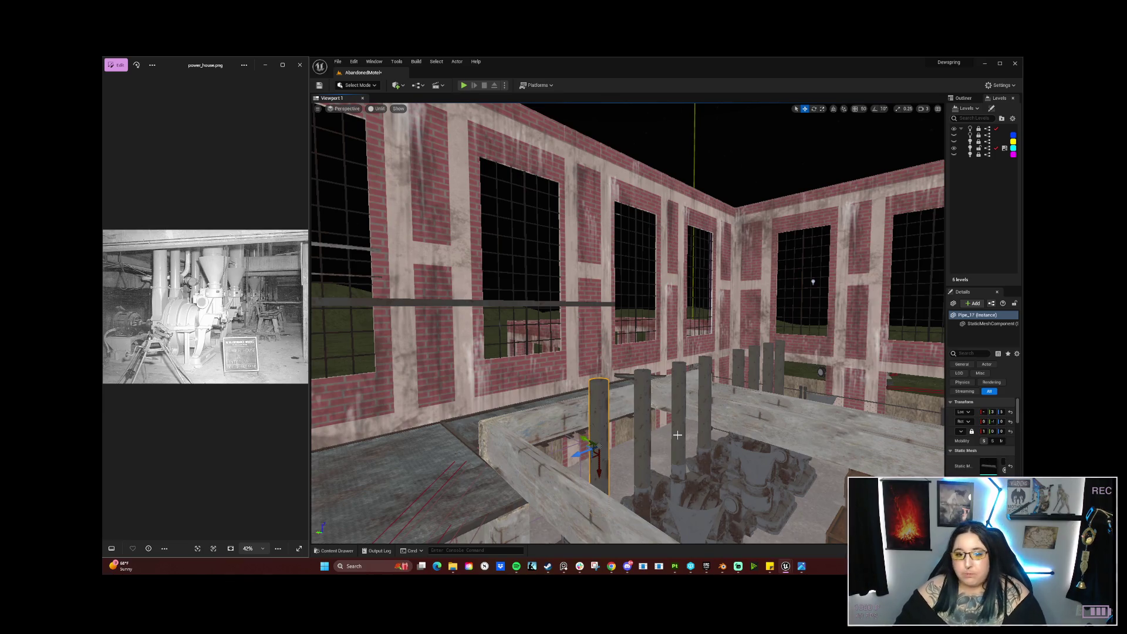
{"action": "mouse_move", "coordinate": [677, 434]}
{"action": "left_mouse_down"}
{"action": "mouse_move", "coordinate": [663, 420]}
{"action": "mouse_move", "coordinate": [622, 451]}
{"action": "mouse_move", "coordinate": [576, 383]}
{"action": "left_mouse_up"}
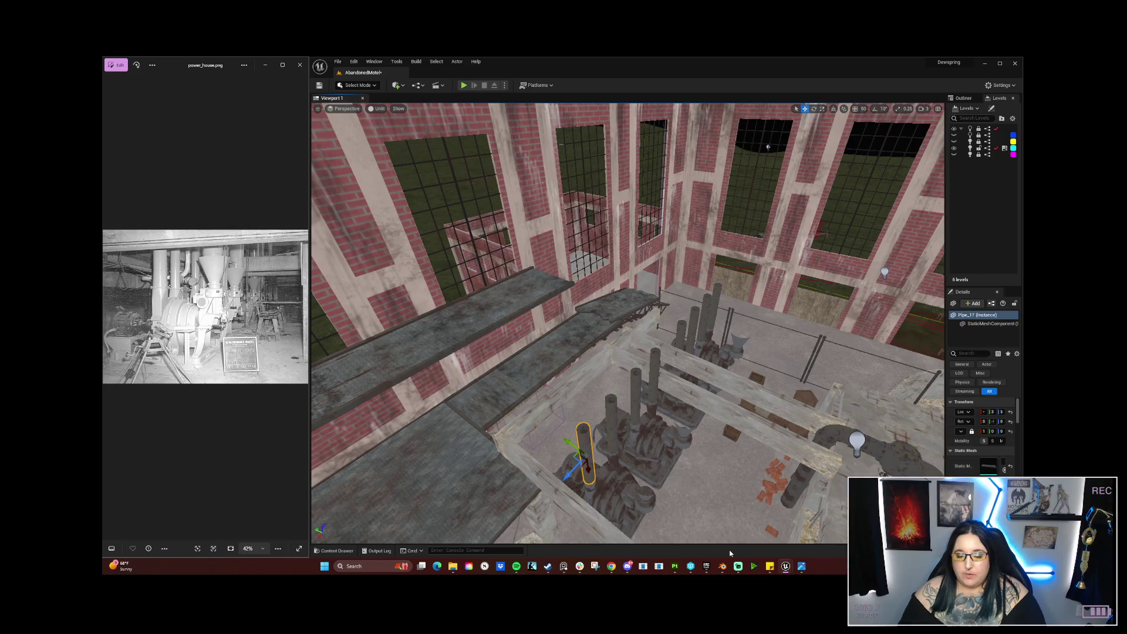
{"action": "mouse_move", "coordinate": [785, 566]}
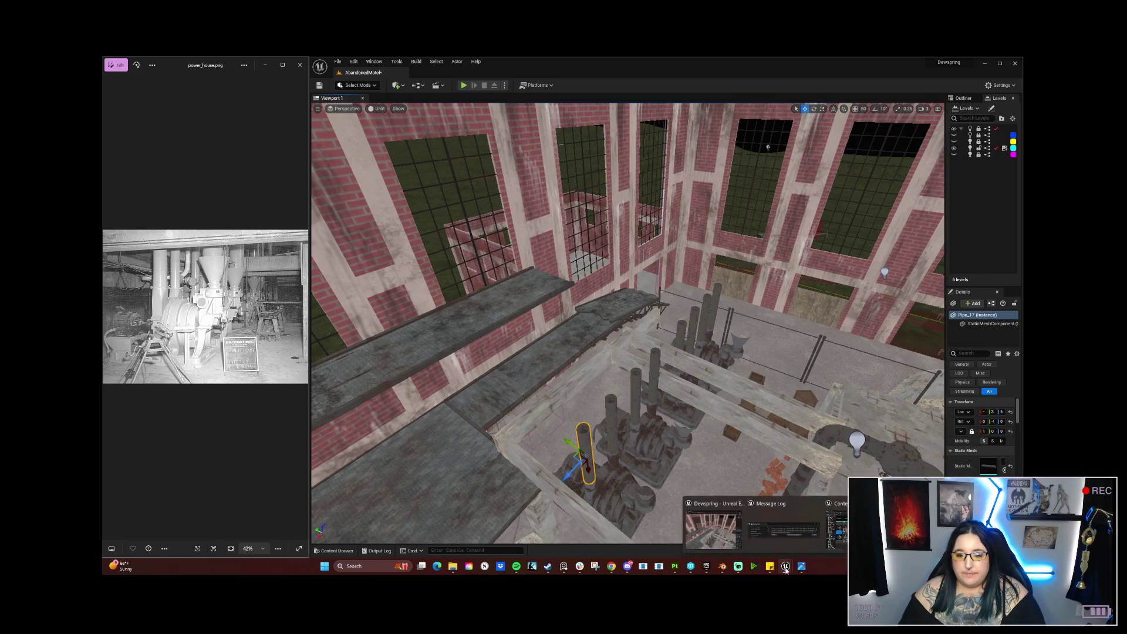
Step: Place a new Plant_Floor_1 slab along the window wall and lower it slightly to walkway height
{"action": "left_click", "coordinate": [801, 525]}
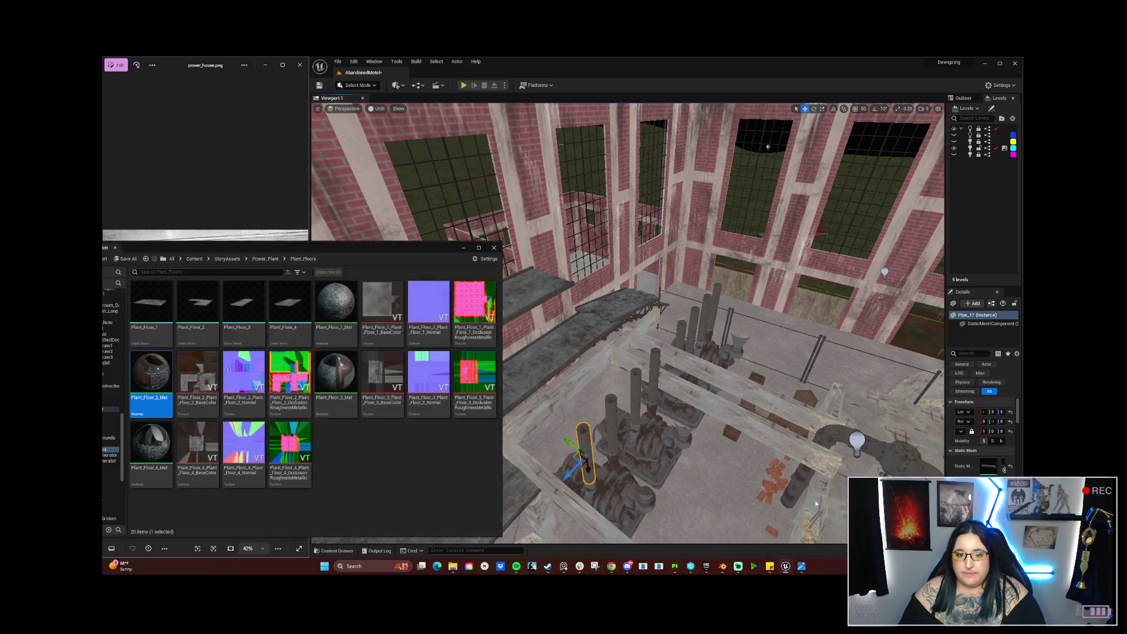
{"action": "left_click", "coordinate": [151, 302]}
{"action": "mouse_move", "coordinate": [605, 365]}
{"action": "left_mouse_down"}
{"action": "mouse_move", "coordinate": [542, 300]}
{"action": "mouse_move", "coordinate": [531, 265]}
{"action": "left_mouse_up"}
{"action": "key", "text": "f"}
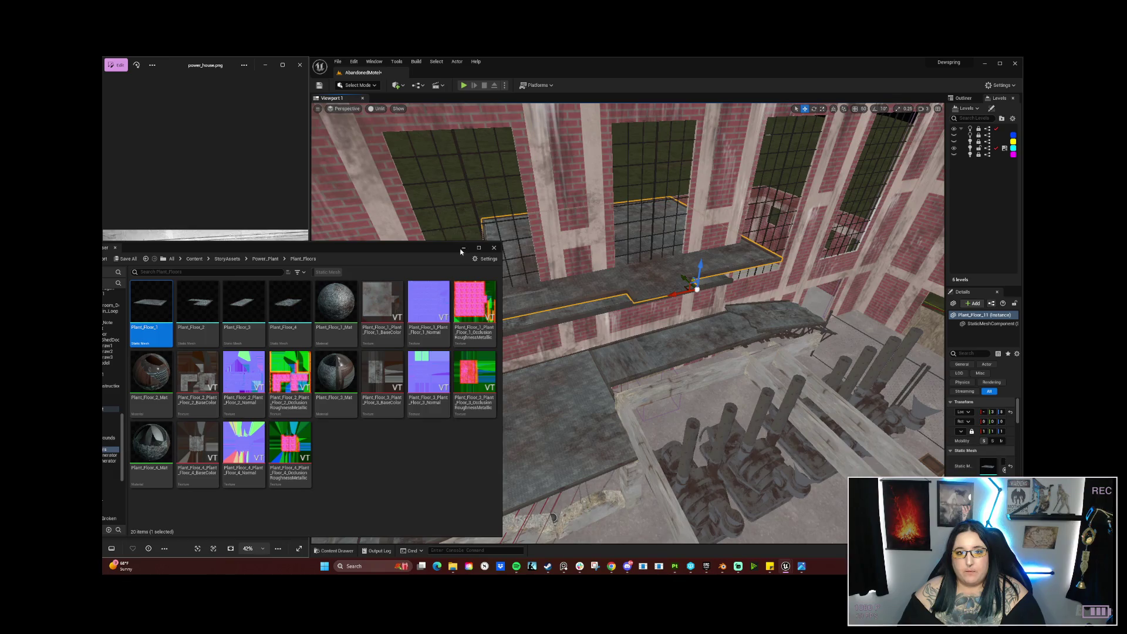
{"action": "left_click", "coordinate": [463, 248]}
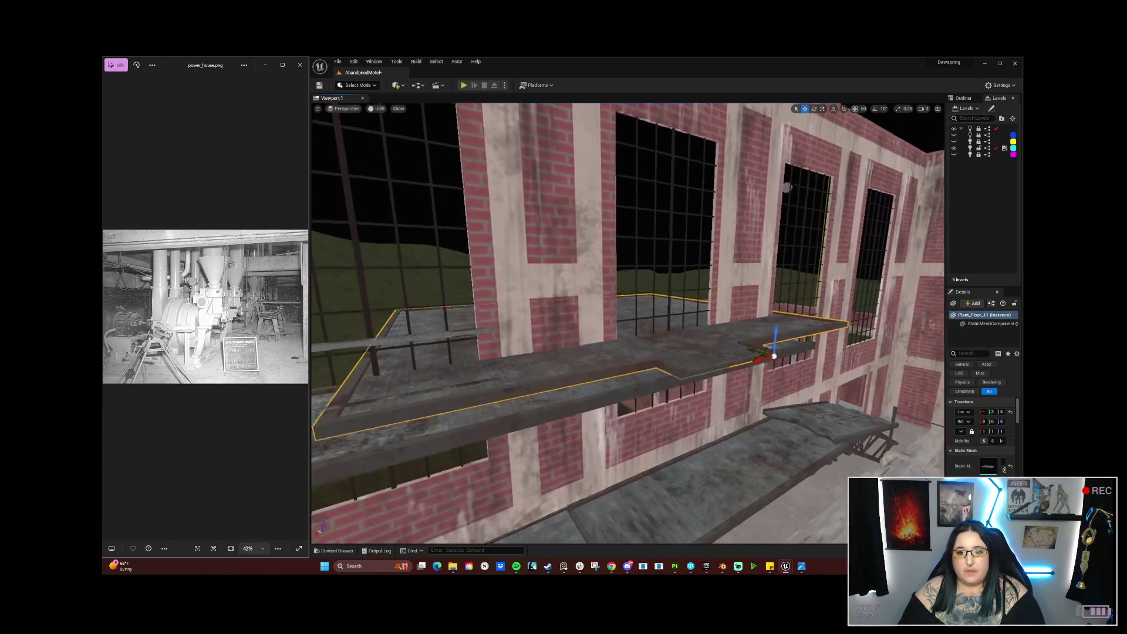
{"action": "left_click_drag", "start_coordinate": [721, 364], "coordinate": [722, 350]}
{"action": "left_click_drag", "start_coordinate": [781, 311], "coordinate": [781, 314]}
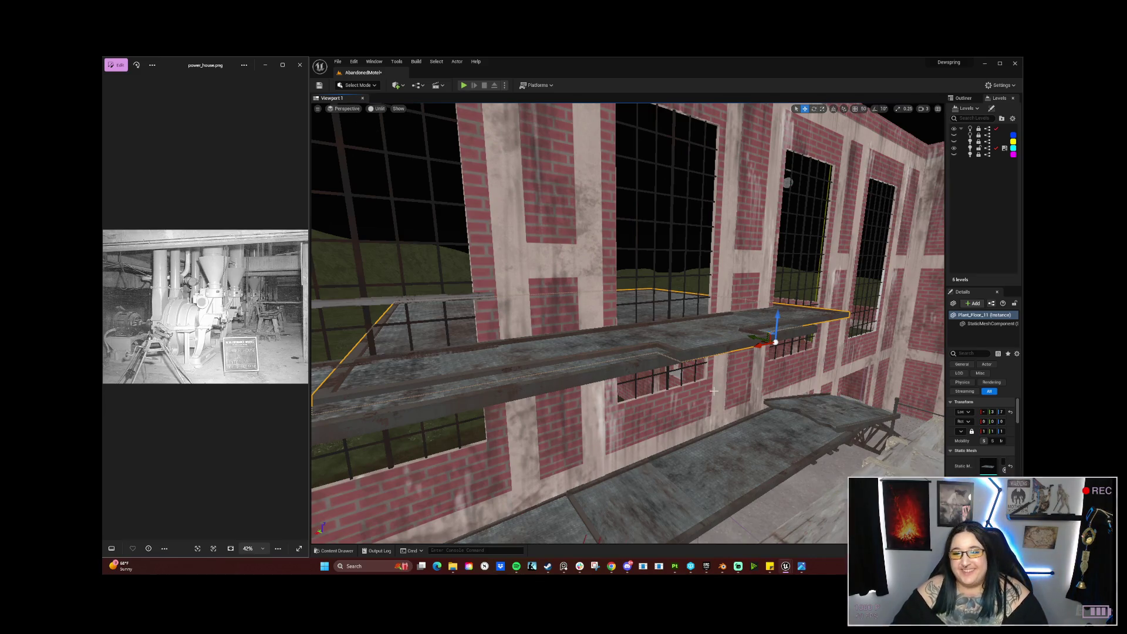
{"action": "mouse_move", "coordinate": [713, 390]}
{"action": "left_mouse_down"}
{"action": "mouse_move", "coordinate": [715, 358]}
{"action": "mouse_move", "coordinate": [763, 353]}
{"action": "mouse_move", "coordinate": [767, 372]}
{"action": "mouse_move", "coordinate": [633, 368]}
{"action": "left_mouse_up"}
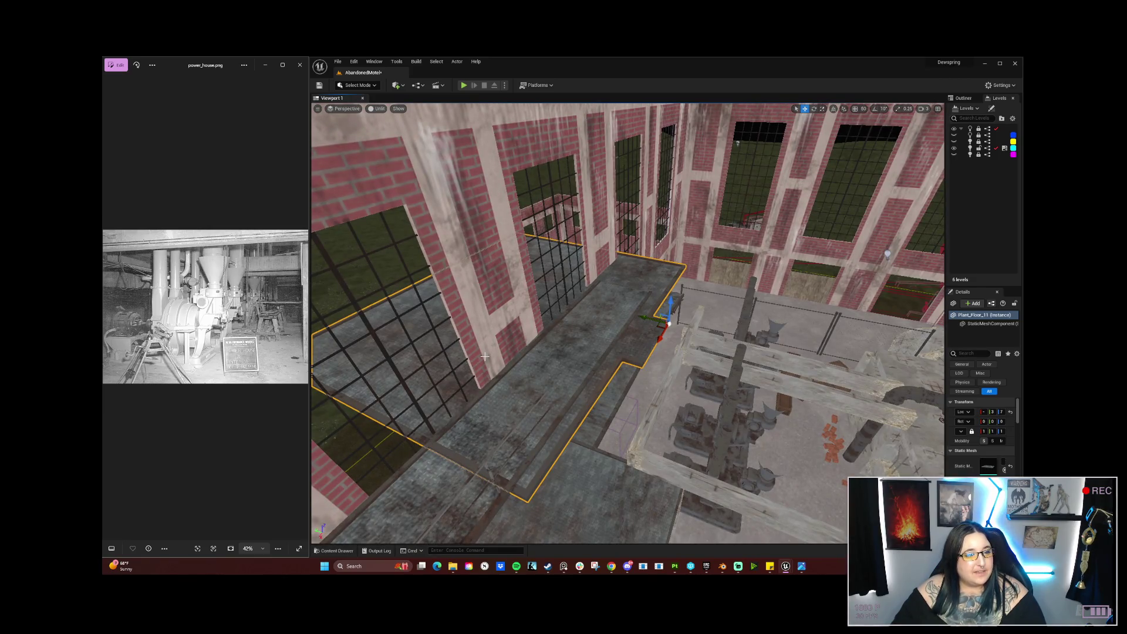
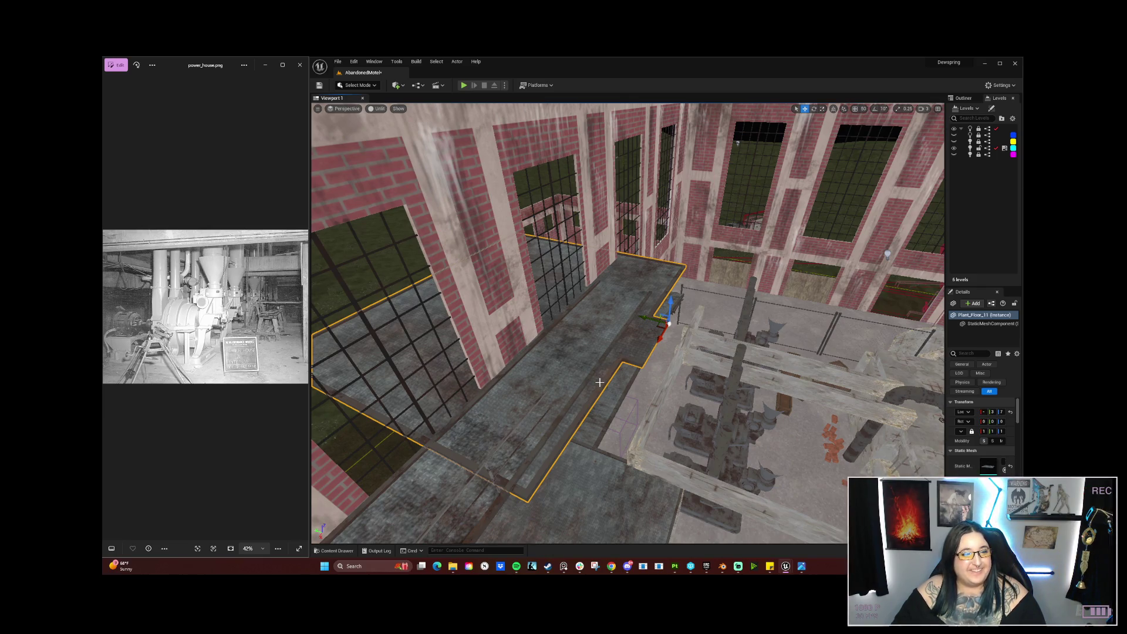
Step: Frame the Plant_Floor_11 floor slab up close and orbit around it
{"action": "mouse_move", "coordinate": [628, 352]}
{"action": "left_mouse_down"}
{"action": "mouse_move", "coordinate": [628, 211]}
{"action": "mouse_move", "coordinate": [587, 220]}
{"action": "mouse_move", "coordinate": [575, 238]}
{"action": "left_mouse_up"}
{"action": "left_click_drag", "start_coordinate": [609, 398], "coordinate": [609, 399]}
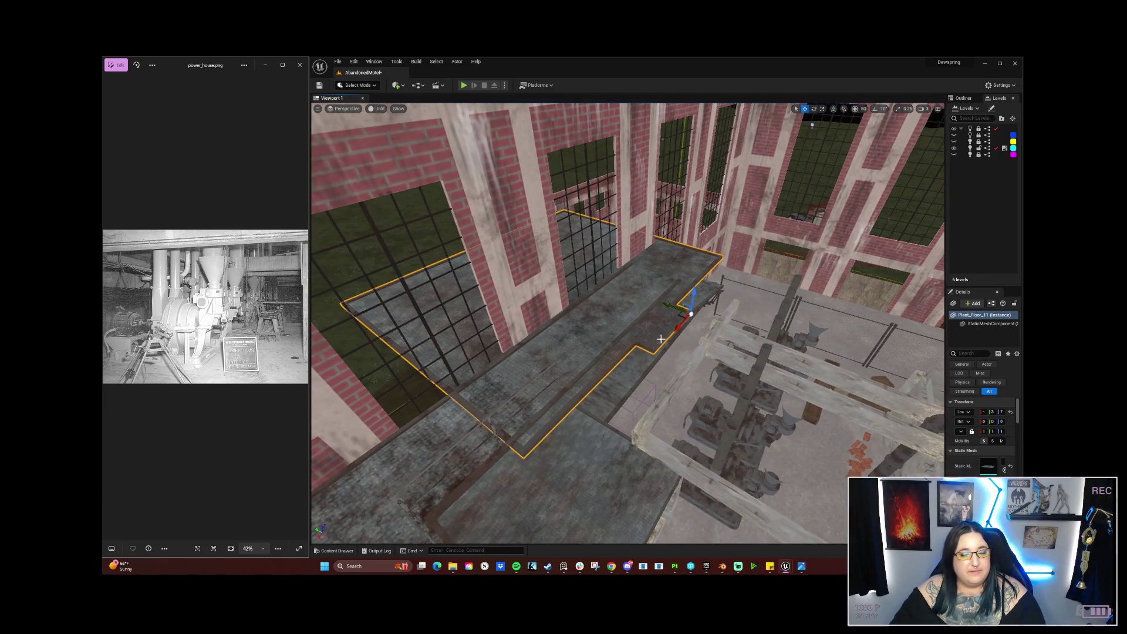
{"action": "key", "text": "f"}
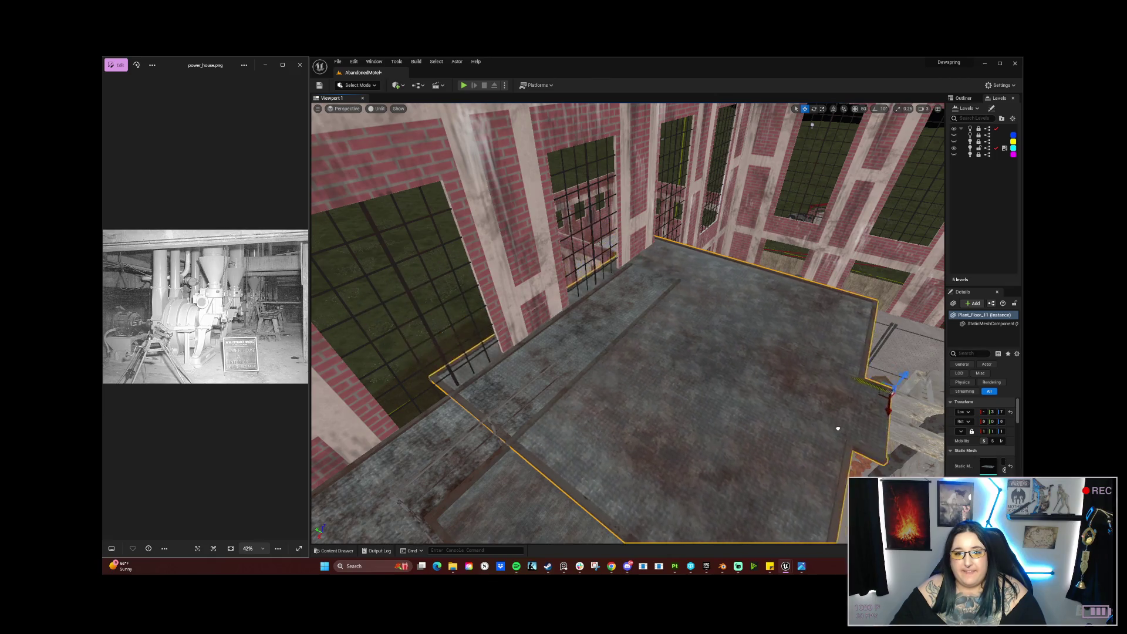
{"action": "left_click_drag", "start_coordinate": [608, 399], "coordinate": [609, 398]}
{"action": "left_click_drag", "start_coordinate": [709, 418], "coordinate": [709, 417]}
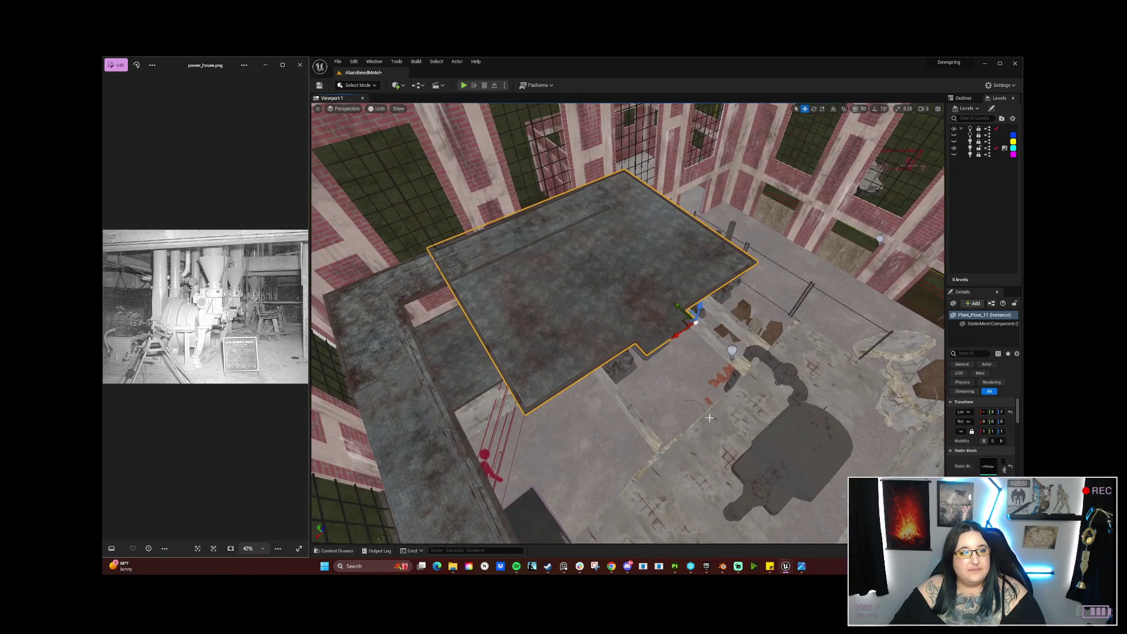
Step: Switch to the Rotate gizmo and try turning Plant_Floor_11 about its vertical axis
{"action": "key", "text": "e"}
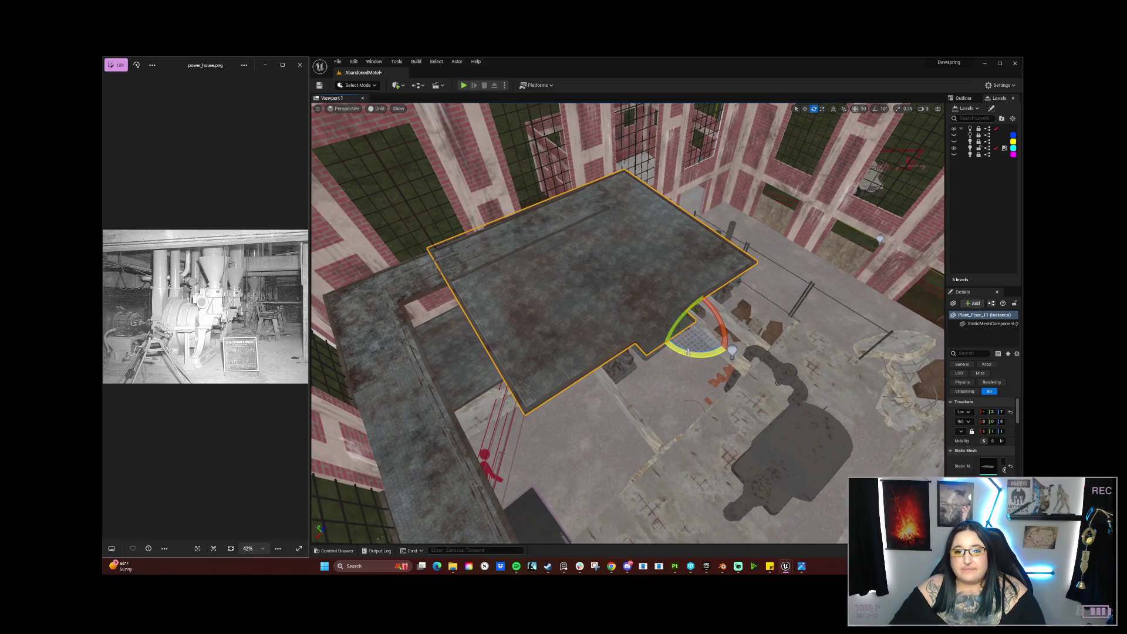
{"action": "left_click_drag", "start_coordinate": [695, 355], "coordinate": [701, 382]}
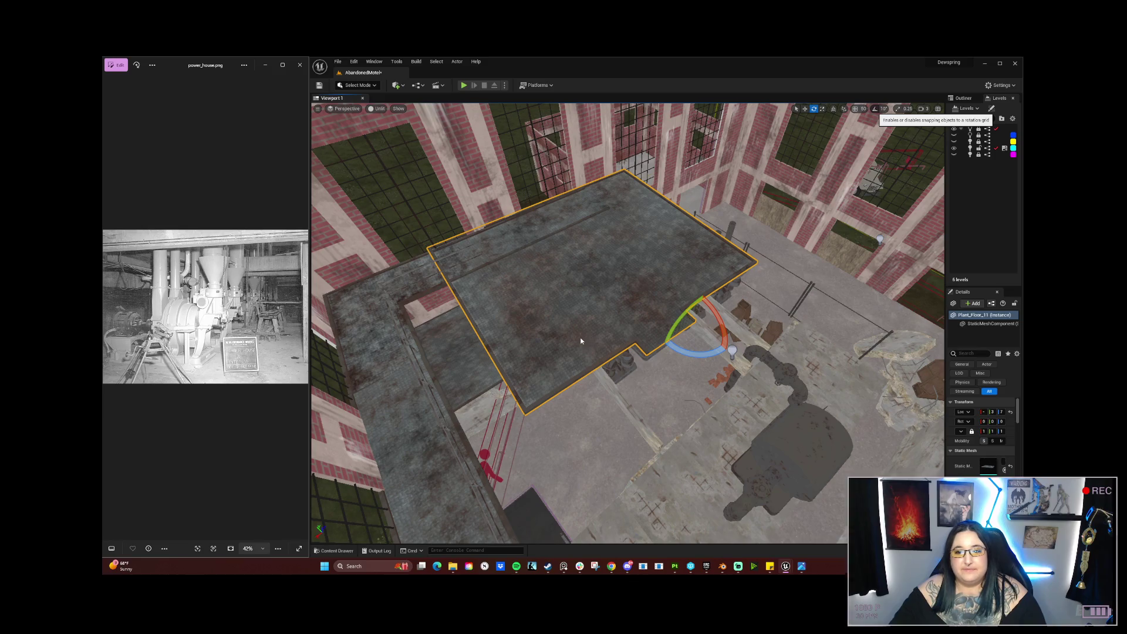
{"action": "right_click", "coordinate": [558, 340]}
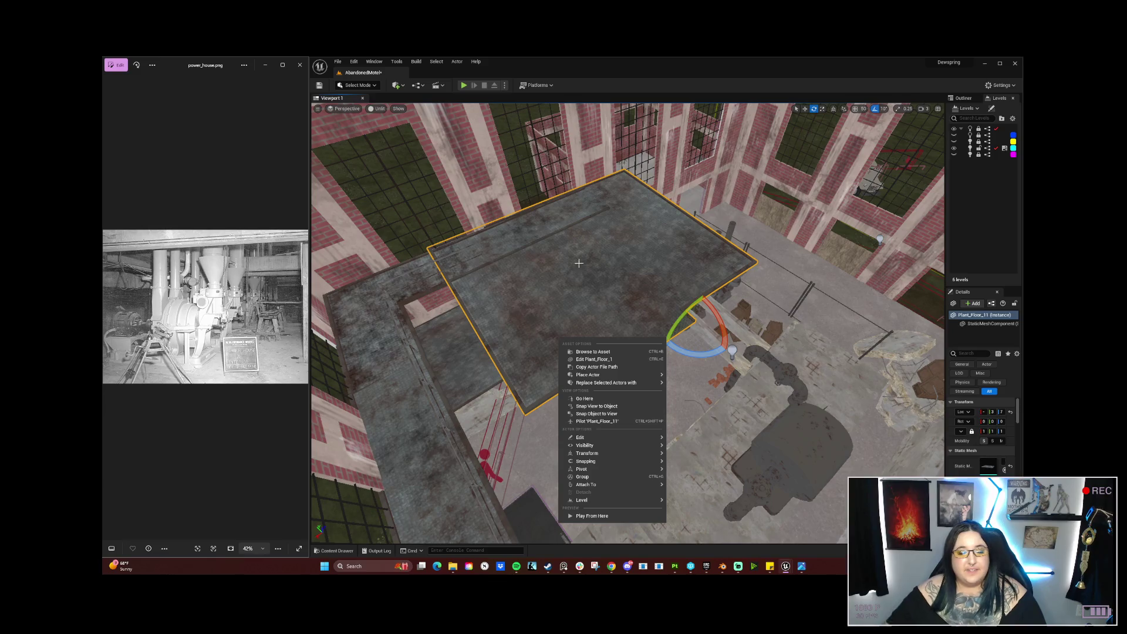
Step: Rotate Plant_Floor_11 by -90° and slide it over toward the wall
{"action": "mouse_move", "coordinate": [684, 349]}
{"action": "left_mouse_down"}
{"action": "mouse_move", "coordinate": [722, 314]}
{"action": "mouse_move", "coordinate": [734, 344]}
{"action": "mouse_move", "coordinate": [723, 300]}
{"action": "mouse_move", "coordinate": [723, 443]}
{"action": "left_mouse_up"}
{"action": "left_click_drag", "start_coordinate": [715, 392], "coordinate": [715, 392]}
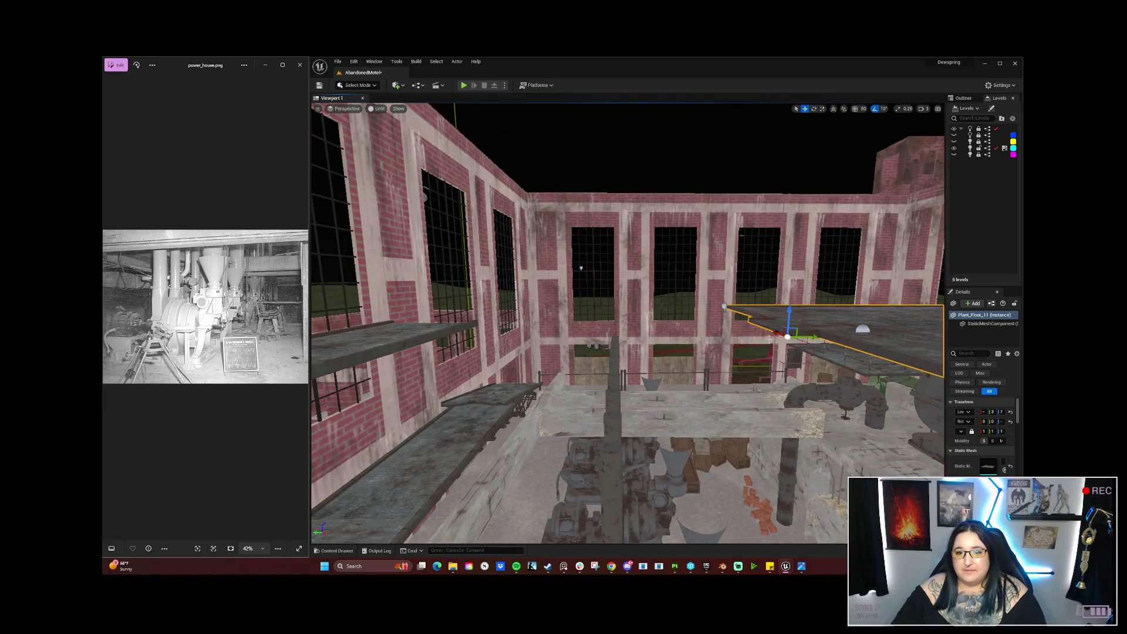
{"action": "mouse_move", "coordinate": [803, 333]}
{"action": "left_mouse_down"}
{"action": "mouse_move", "coordinate": [466, 387]}
{"action": "mouse_move", "coordinate": [457, 401]}
{"action": "mouse_move", "coordinate": [439, 394]}
{"action": "left_mouse_up"}
Step: Alt-drag Plant_Floor_6 along Y to create the Plant_Floor_12 copy to the right
{"action": "left_click", "coordinate": [629, 333]}
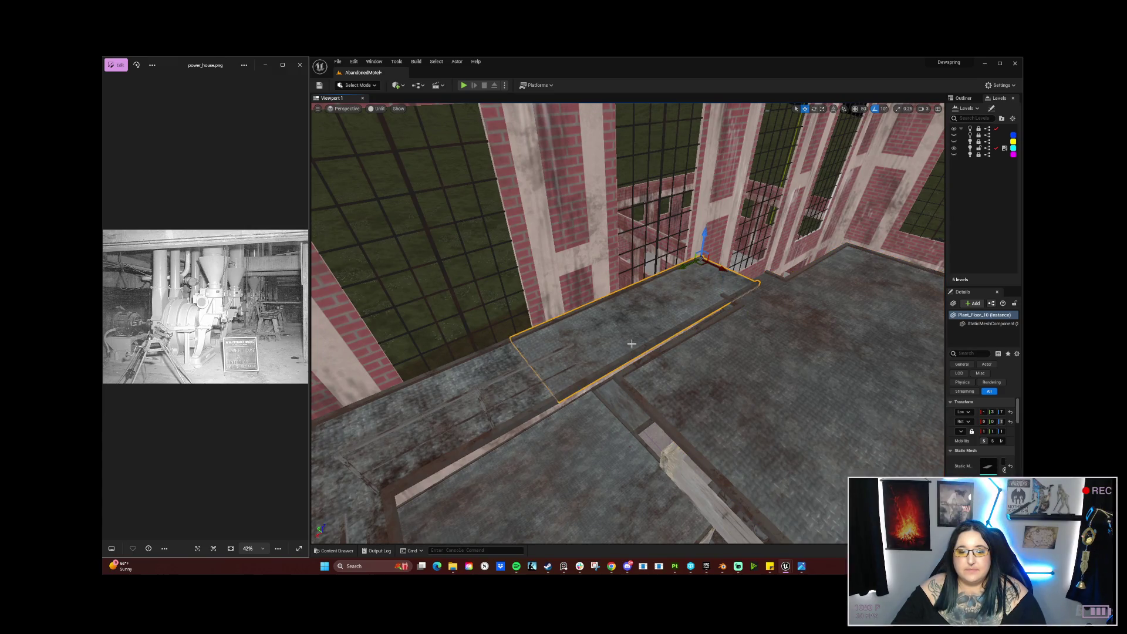
{"action": "left_click_drag", "start_coordinate": [762, 321], "coordinate": [767, 321]}
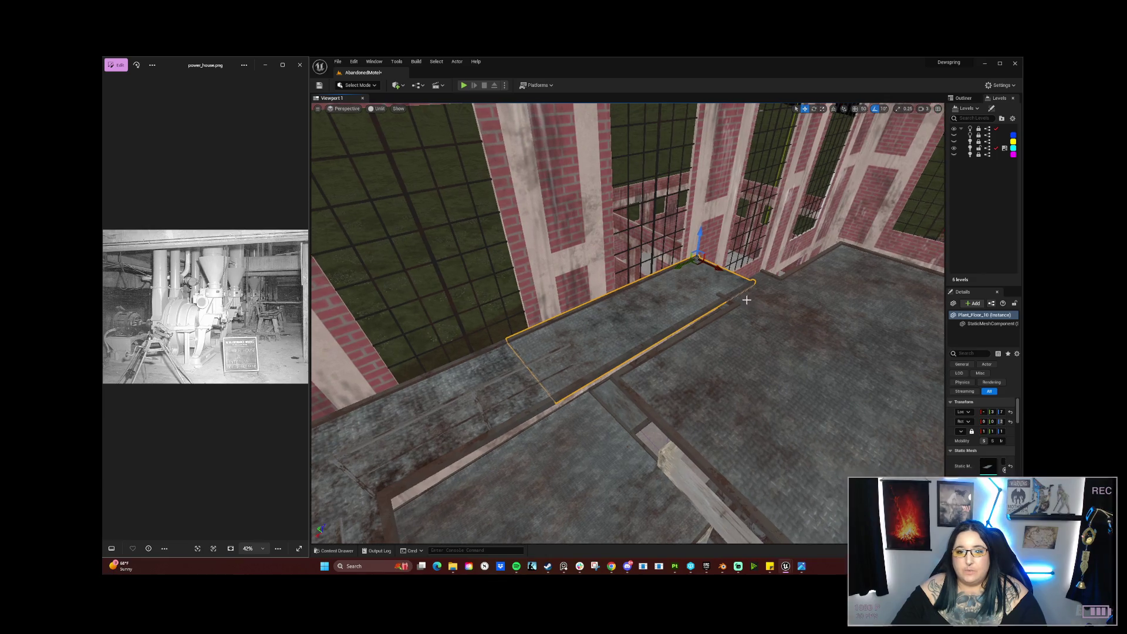
{"action": "left_click", "coordinate": [722, 303]}
{"action": "scroll", "coordinate": [721, 303], "scroll_direction": "up", "scroll_amount": 5}
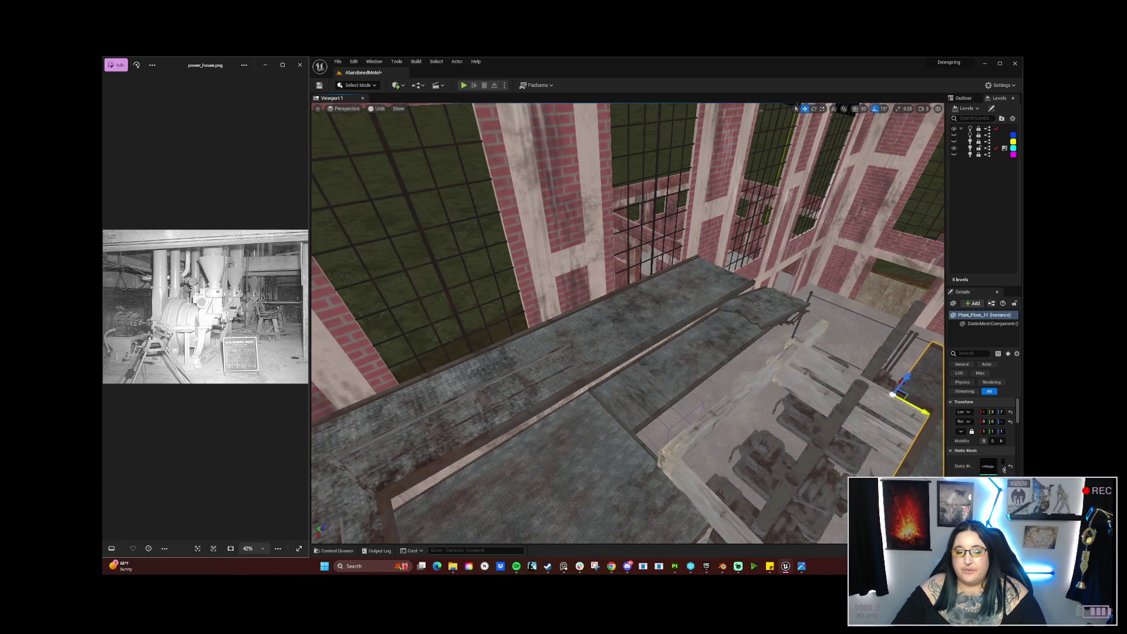
{"action": "scroll", "coordinate": [653, 342], "scroll_direction": "down", "scroll_amount": 10}
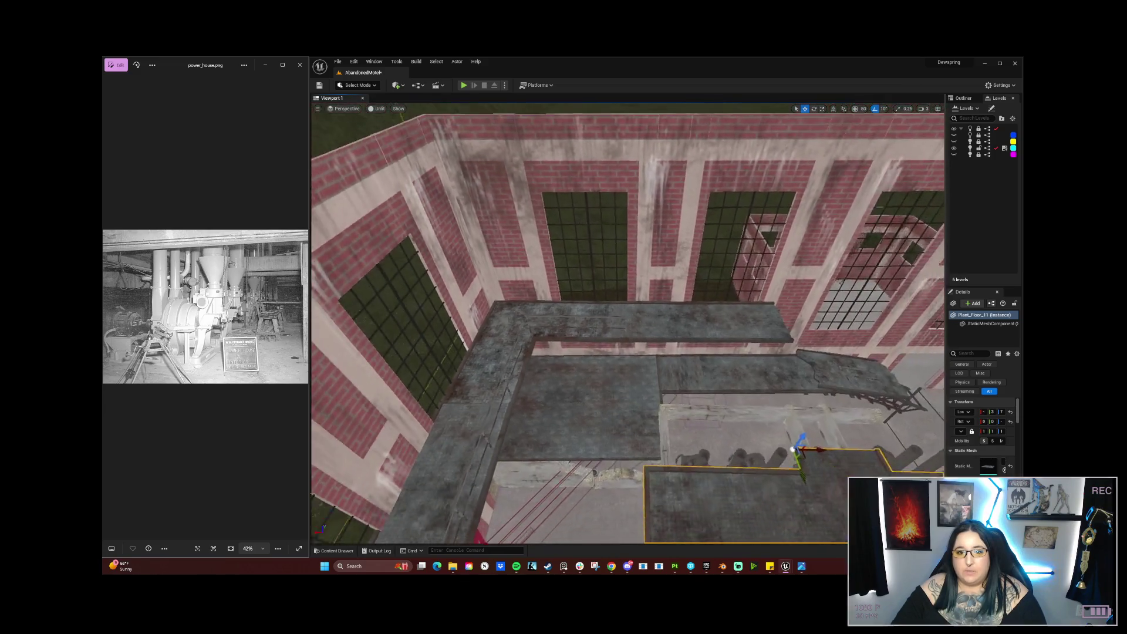
{"action": "left_click", "coordinate": [516, 322]}
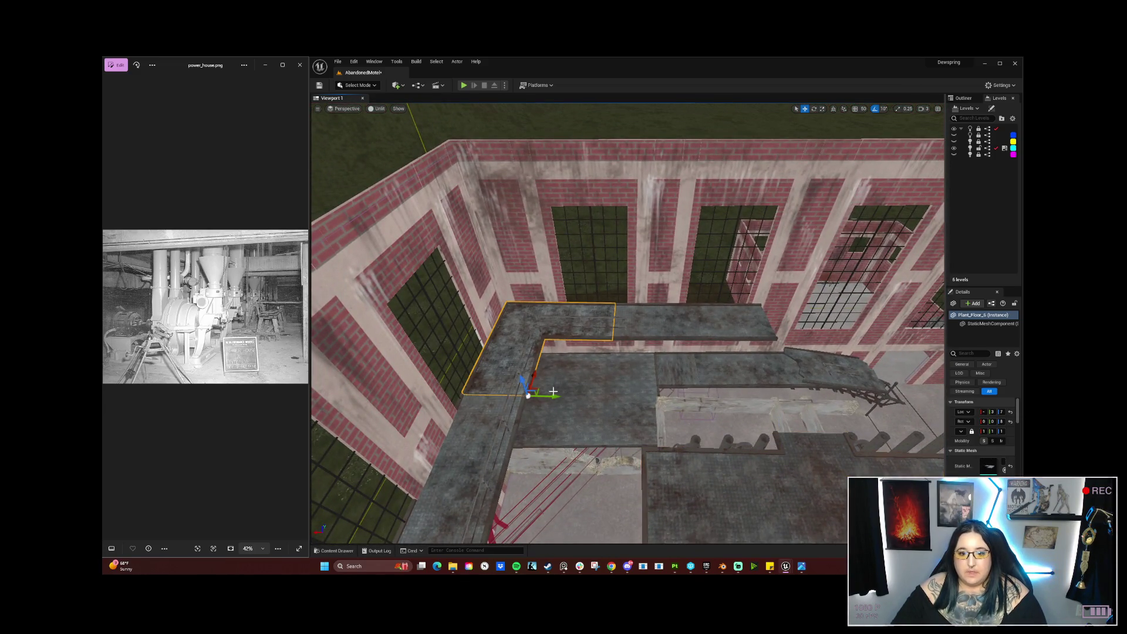
{"action": "mouse_move", "coordinate": [552, 392]}
{"action": "left_mouse_down", "text": "alt"}
{"action": "mouse_move", "coordinate": [890, 404]}
{"action": "mouse_move", "coordinate": [840, 420]}
{"action": "mouse_move", "coordinate": [813, 403]}
{"action": "mouse_move", "coordinate": [824, 397]}
{"action": "left_mouse_up", "text": "alt"}
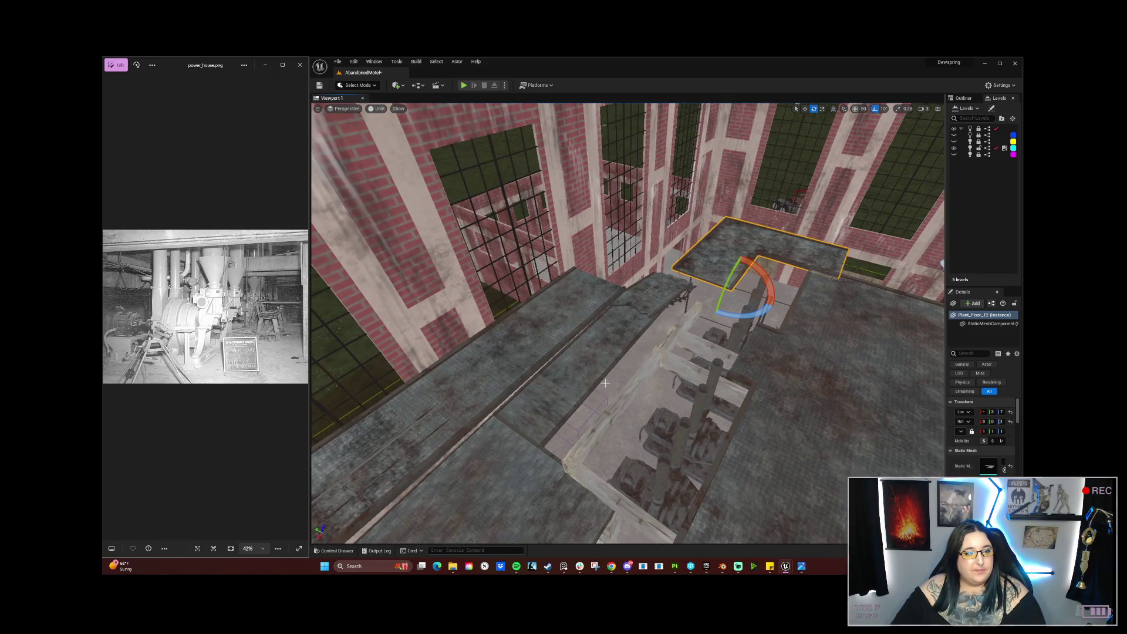
Step: Slide Plant_Floor_12 along Y and X until it sits against the brick wall
{"action": "left_click_drag", "start_coordinate": [702, 409], "coordinate": [660, 517]}
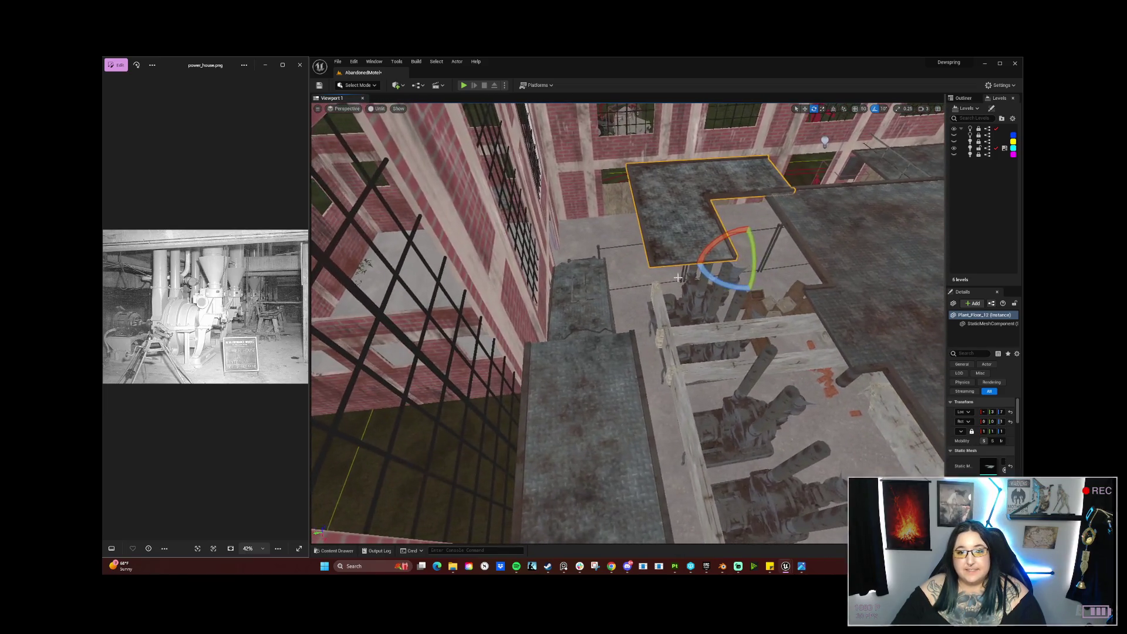
{"action": "key", "text": "w"}
{"action": "mouse_move", "coordinate": [763, 269]}
{"action": "left_mouse_down"}
{"action": "mouse_move", "coordinate": [624, 274]}
{"action": "mouse_move", "coordinate": [632, 318]}
{"action": "left_mouse_up"}
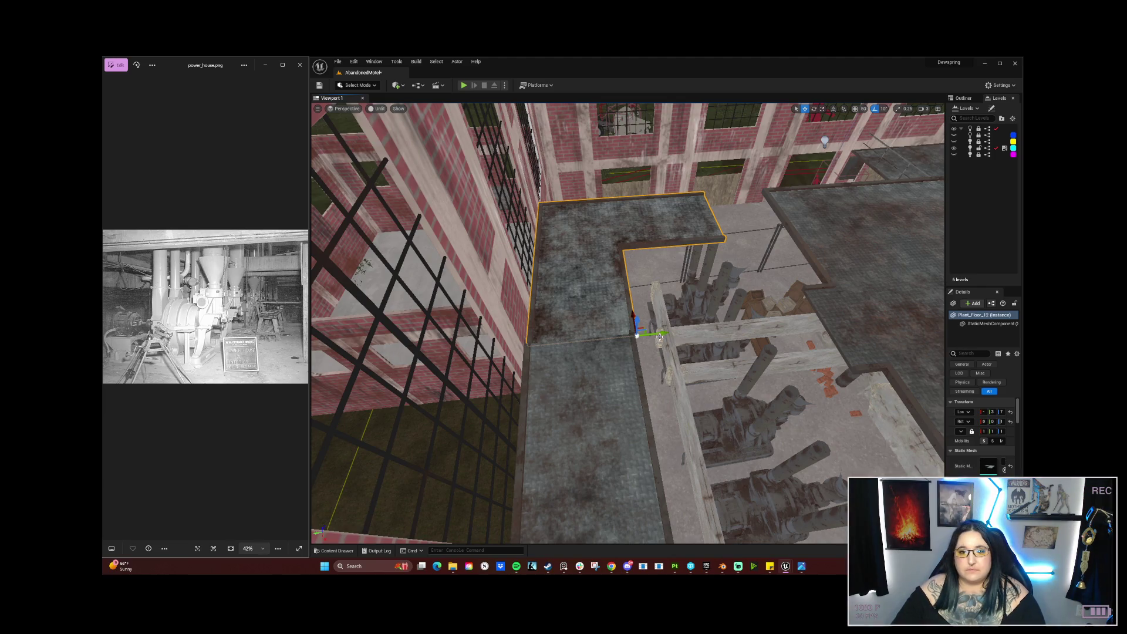
{"action": "mouse_move", "coordinate": [662, 334]}
{"action": "left_mouse_down"}
{"action": "mouse_move", "coordinate": [658, 177]}
{"action": "mouse_move", "coordinate": [669, 170]}
{"action": "left_mouse_up"}
{"action": "left_click_drag", "start_coordinate": [610, 400], "coordinate": [621, 401]}
Step: Undo the accidental -10° turn and rotate Plant_Floor_12 about -1.81° to align it
{"action": "key", "text": "e"}
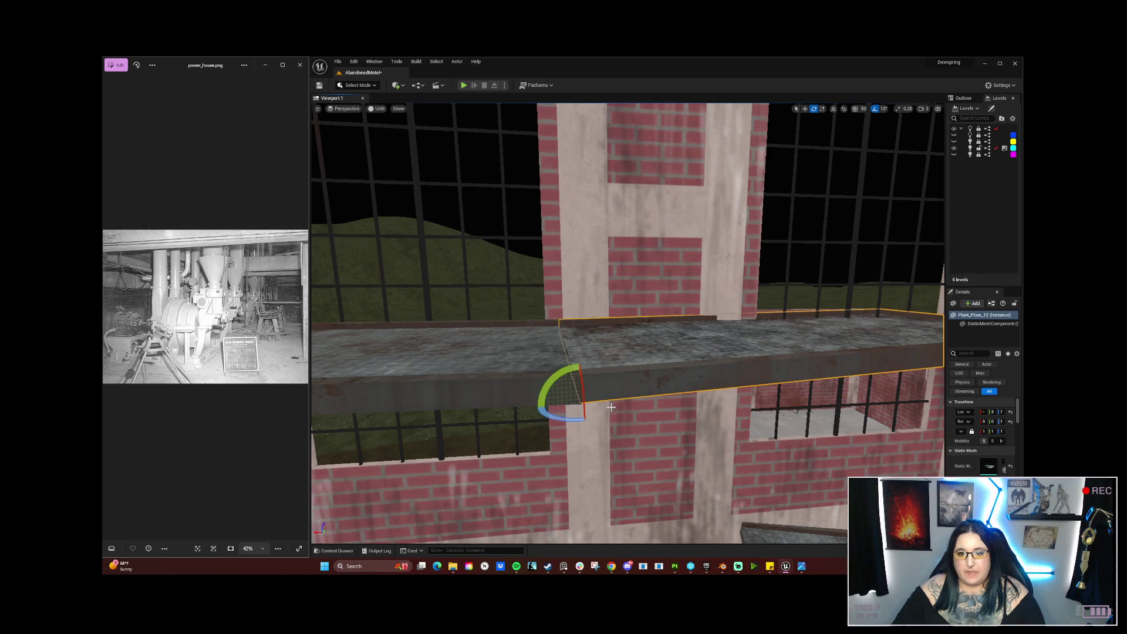
{"action": "key", "text": "ctrl+z"}
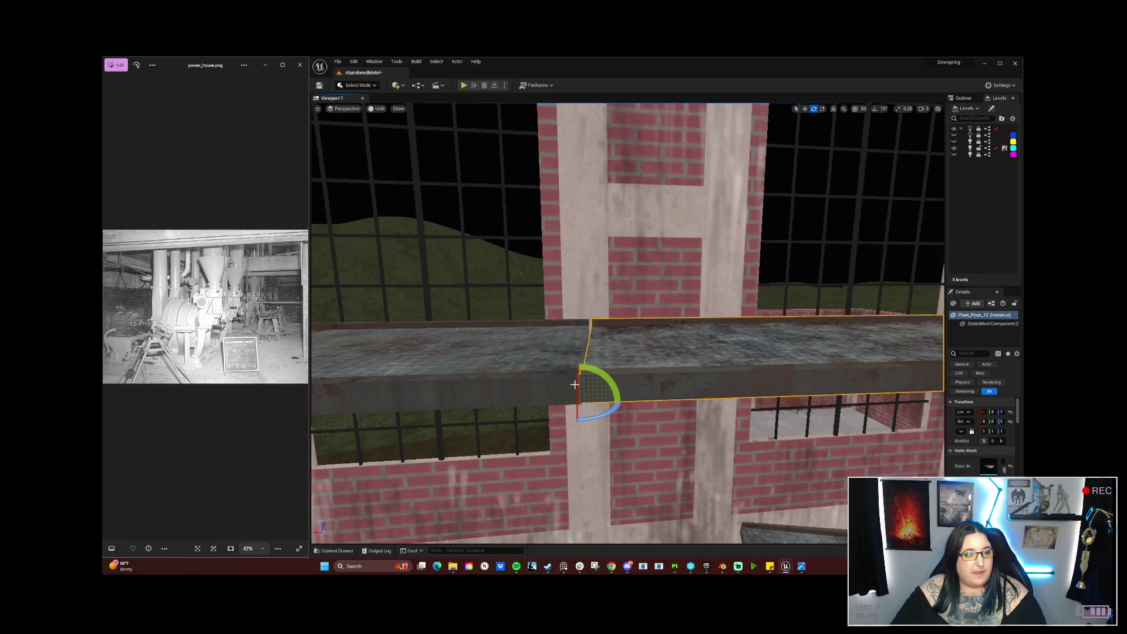
{"action": "left_click_drag", "start_coordinate": [612, 413], "coordinate": [623, 403]}
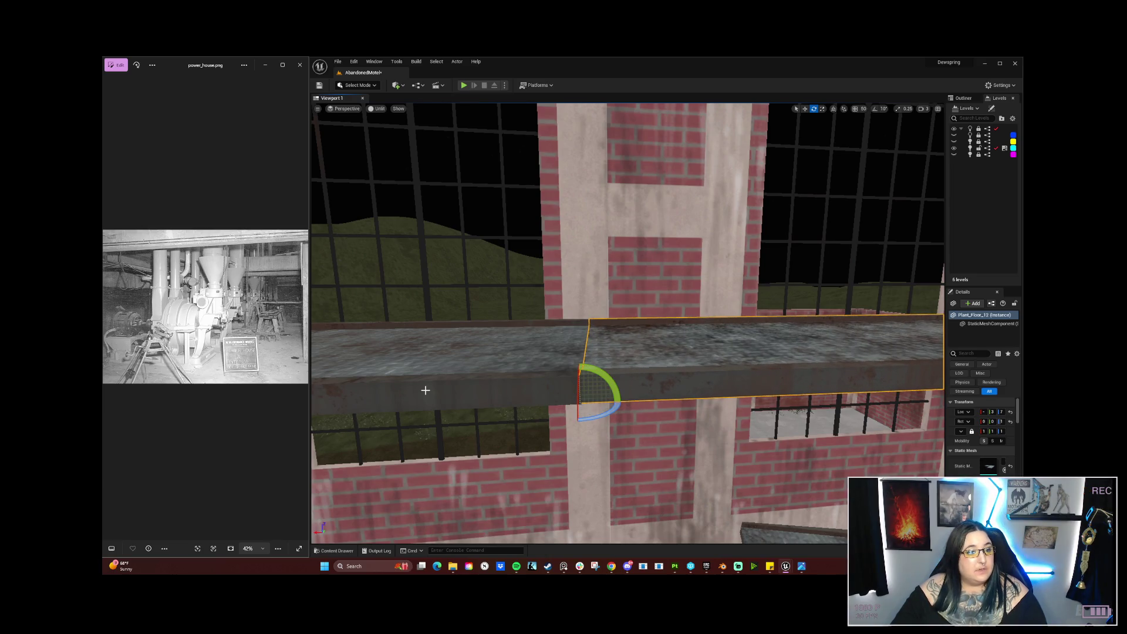
{"action": "left_click_drag", "start_coordinate": [453, 392], "coordinate": [437, 382]}
{"action": "left_click", "coordinate": [620, 469]}
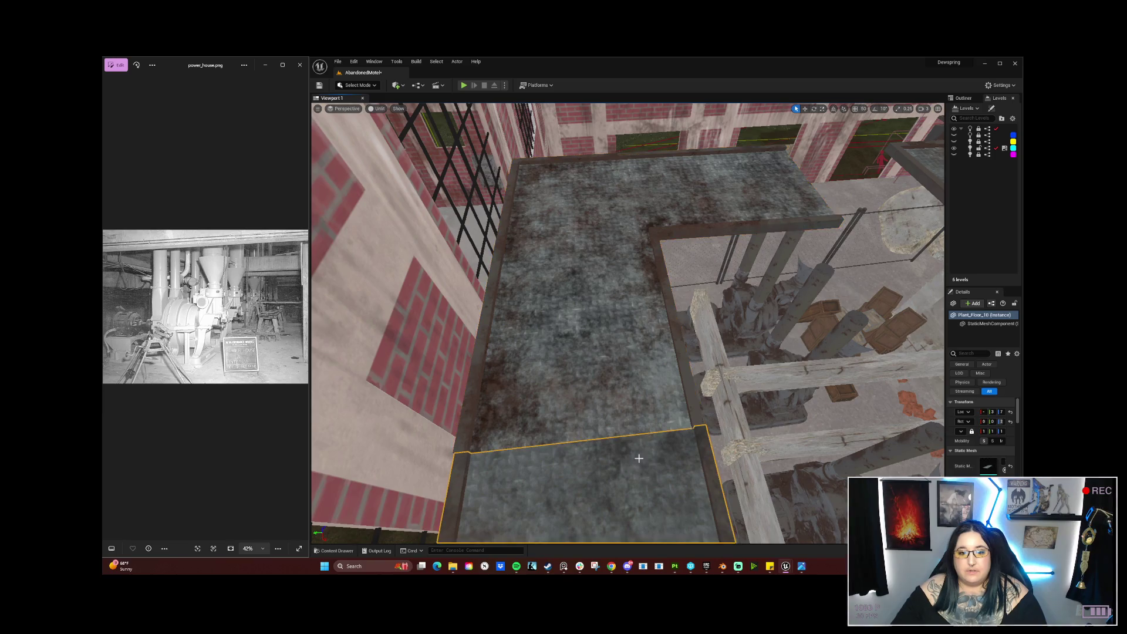
{"action": "left_click_drag", "start_coordinate": [620, 469], "coordinate": [619, 469]}
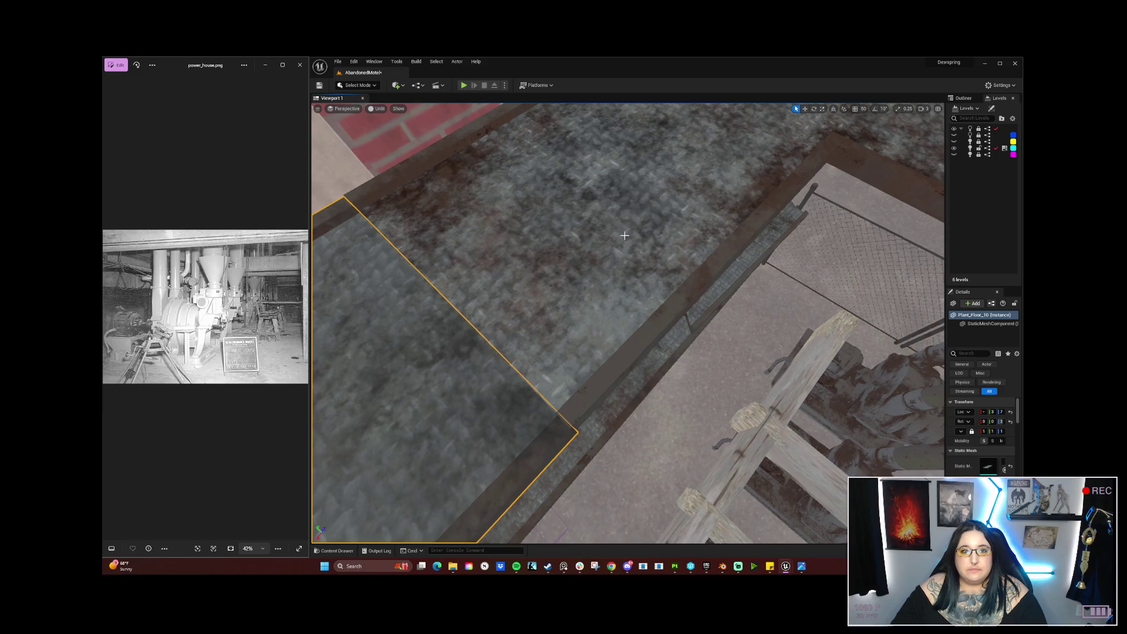
{"action": "left_click", "coordinate": [665, 271]}
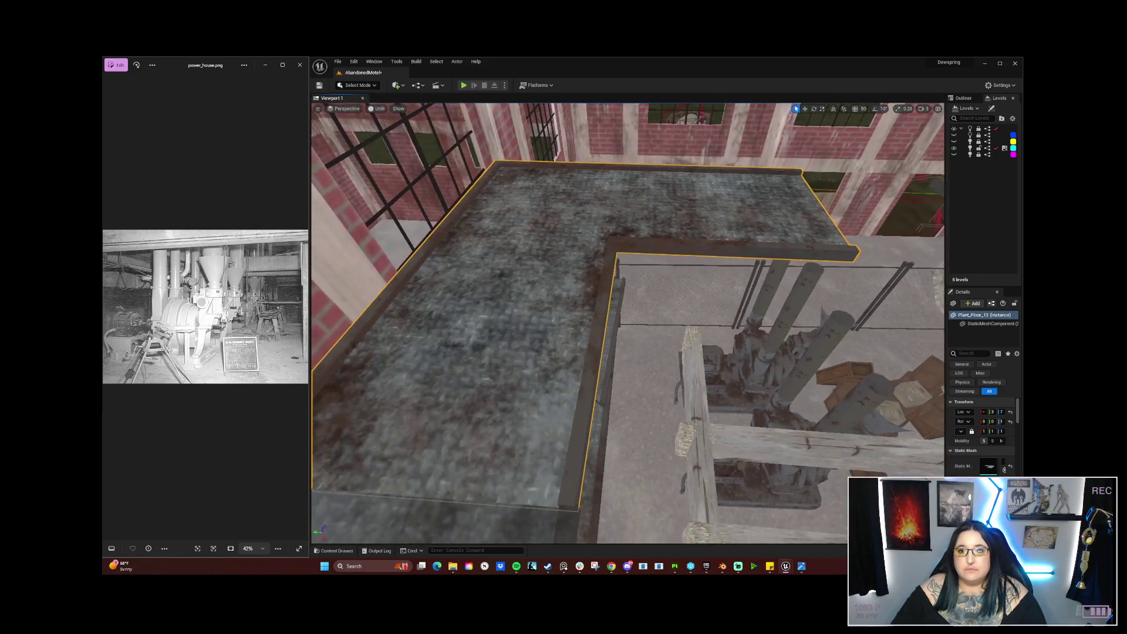
{"action": "left_click_drag", "start_coordinate": [747, 243], "coordinate": [747, 243]}
{"action": "left_click_drag", "start_coordinate": [700, 190], "coordinate": [700, 191]}
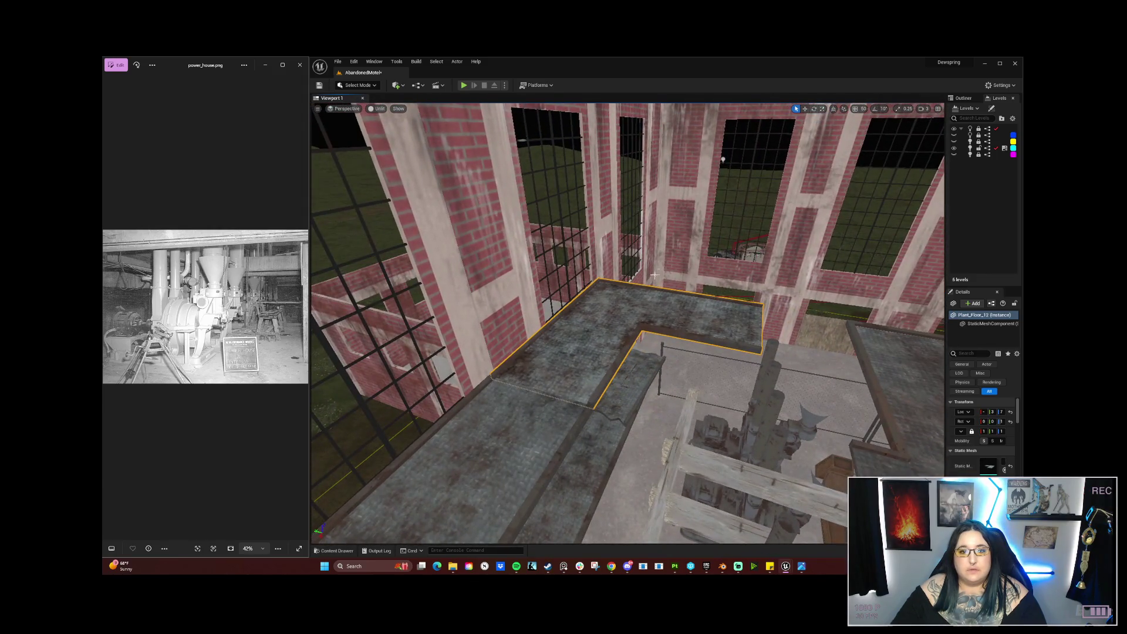
{"action": "left_click", "coordinate": [489, 471]}
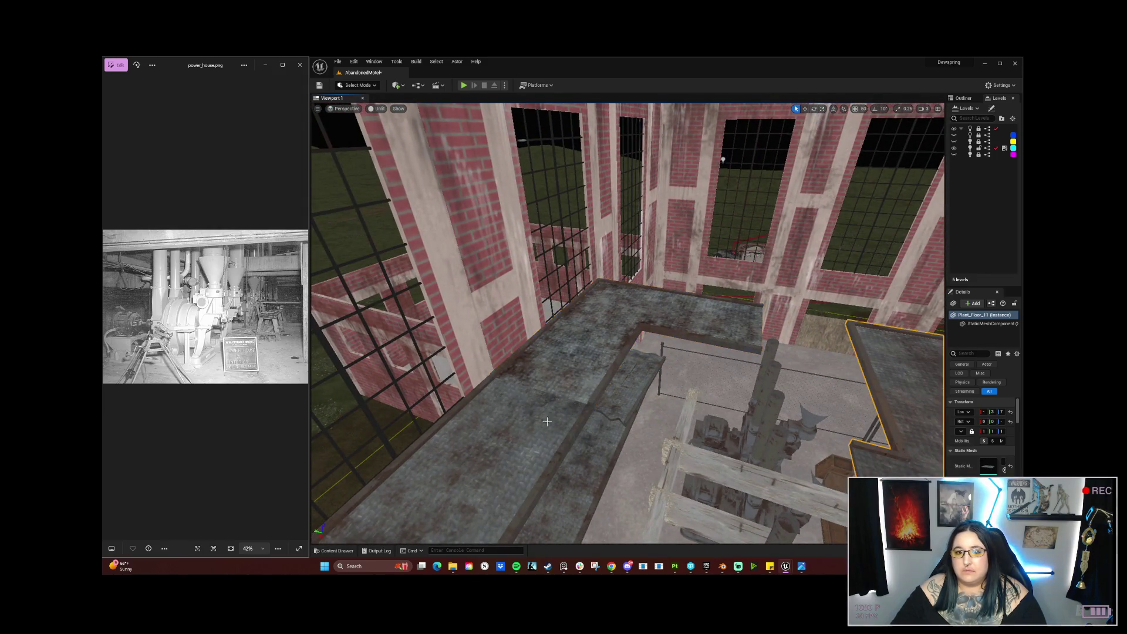
{"action": "left_click_drag", "start_coordinate": [489, 471], "coordinate": [489, 472]}
{"action": "left_click", "coordinate": [652, 395]}
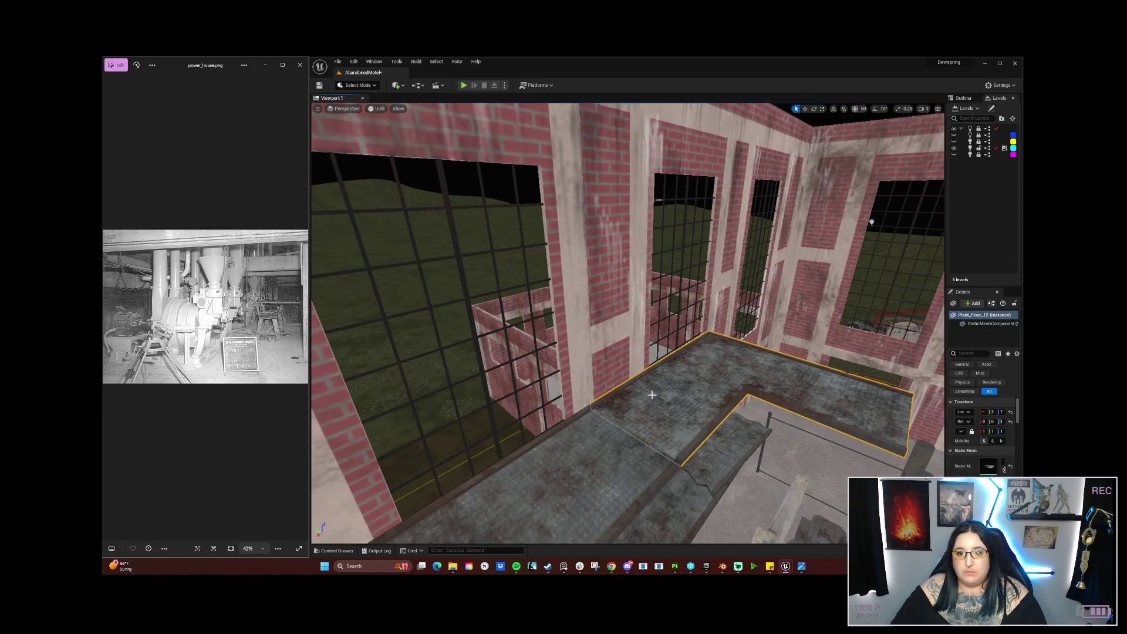
{"action": "left_click", "coordinate": [804, 109]}
{"action": "key", "text": "f"}
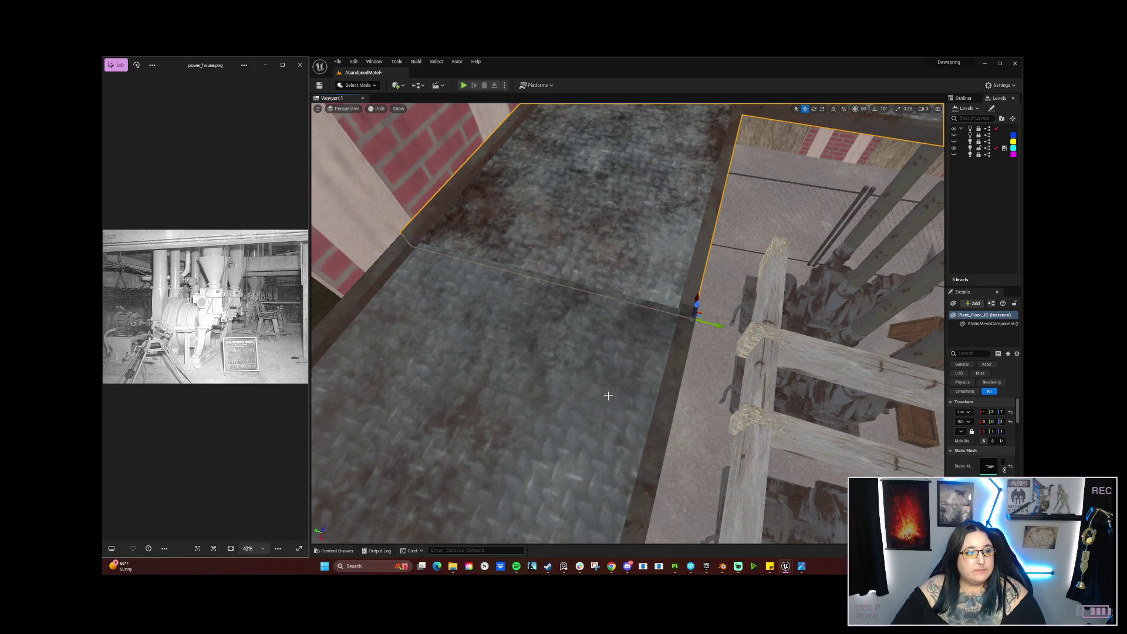
{"action": "scroll", "coordinate": [629, 331], "scroll_direction": "down", "scroll_amount": 5}
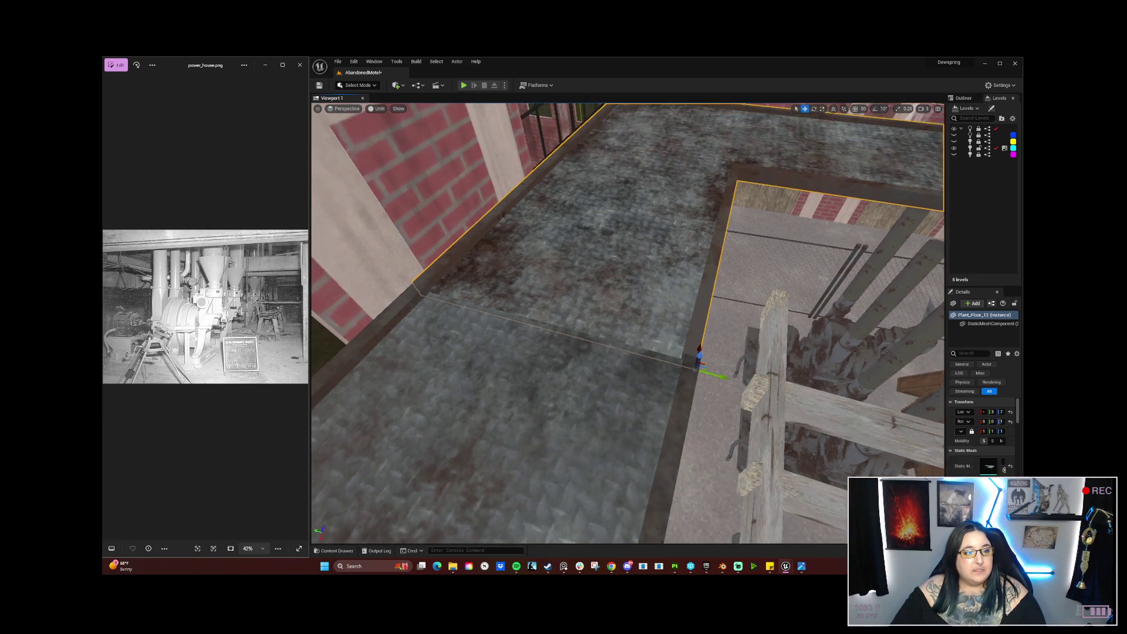
{"action": "left_click_drag", "start_coordinate": [612, 407], "coordinate": [612, 452]}
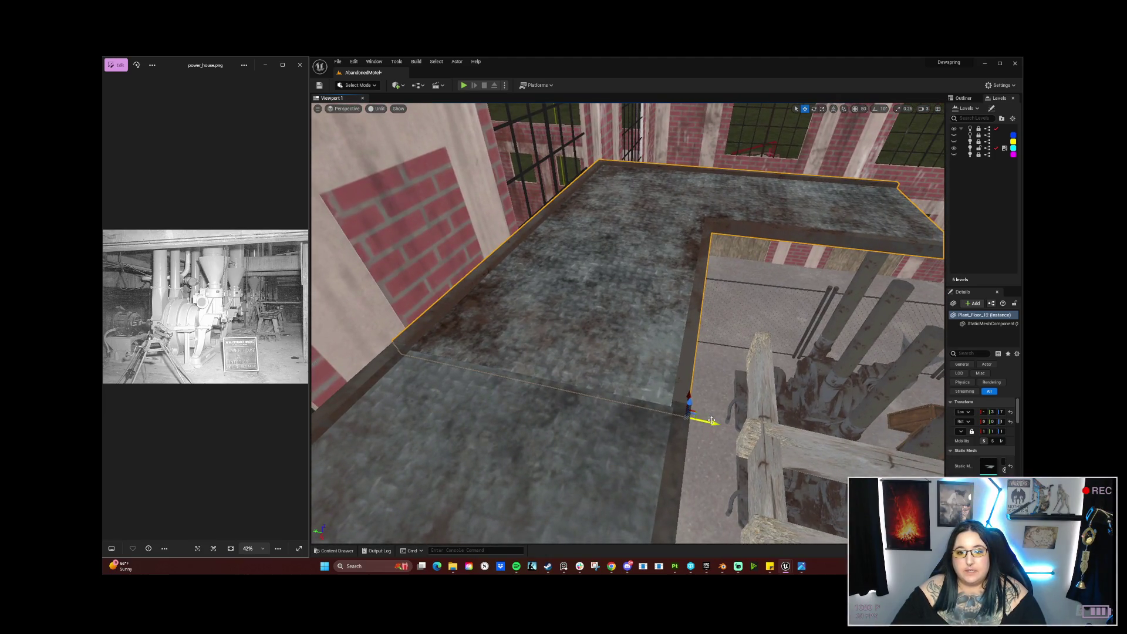
{"action": "mouse_move", "coordinate": [691, 421]}
{"action": "left_mouse_down"}
{"action": "mouse_move", "coordinate": [691, 346]}
{"action": "mouse_move", "coordinate": [674, 329]}
{"action": "mouse_move", "coordinate": [678, 408]}
{"action": "mouse_move", "coordinate": [678, 381]}
{"action": "left_mouse_up"}
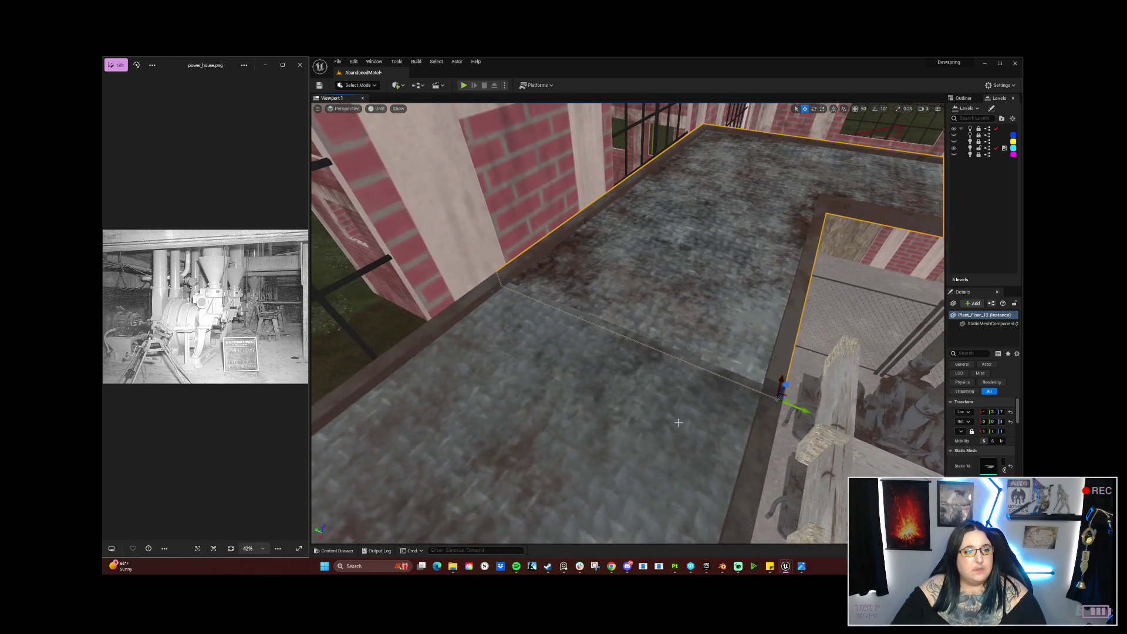
{"action": "mouse_move", "coordinate": [600, 386]}
{"action": "left_mouse_down"}
{"action": "mouse_move", "coordinate": [601, 411]}
{"action": "mouse_move", "coordinate": [600, 387]}
{"action": "left_mouse_up"}
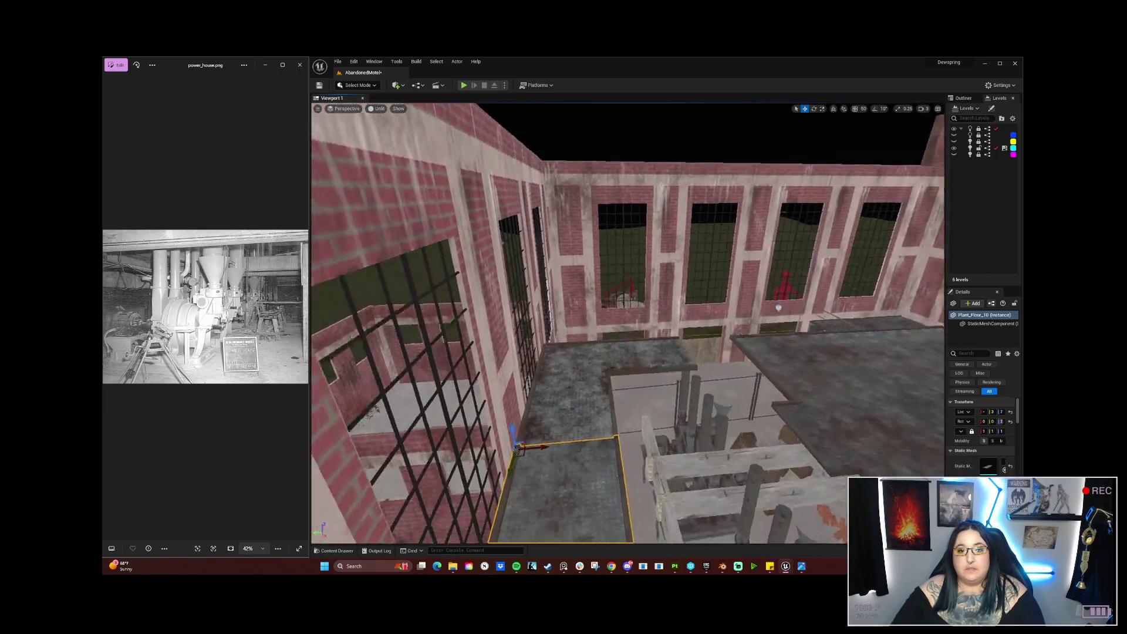
Step: Nudge the L-shaped Plant_Floor_11 slab along X so it sits flush against the walls
{"action": "left_click_drag", "start_coordinate": [640, 393], "coordinate": [640, 380]}
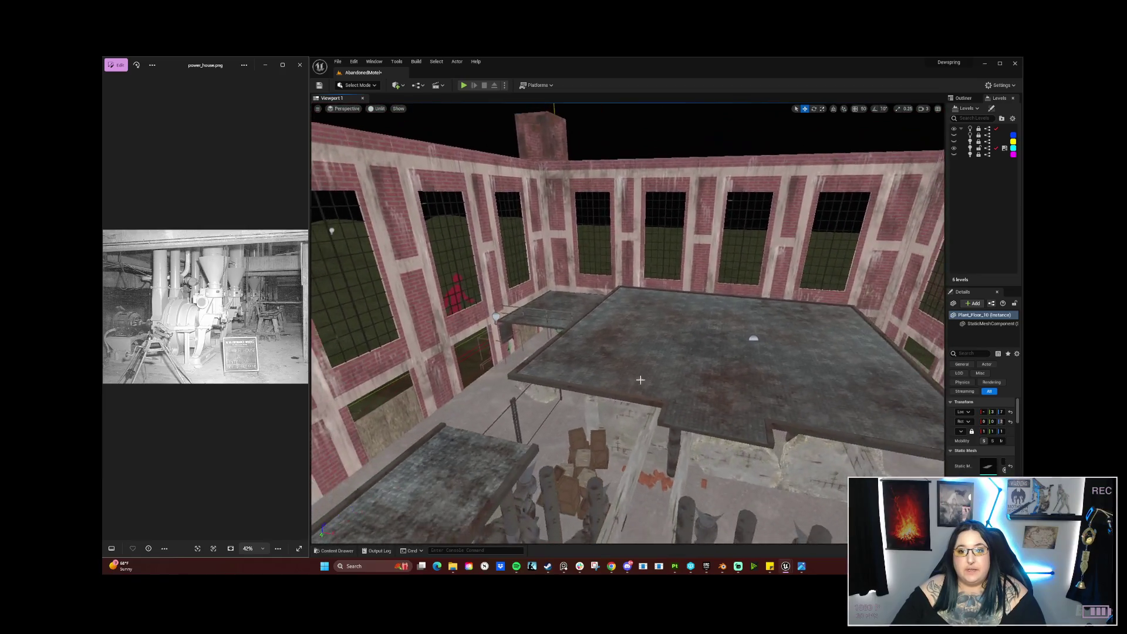
{"action": "left_click_drag", "start_coordinate": [740, 439], "coordinate": [733, 440]}
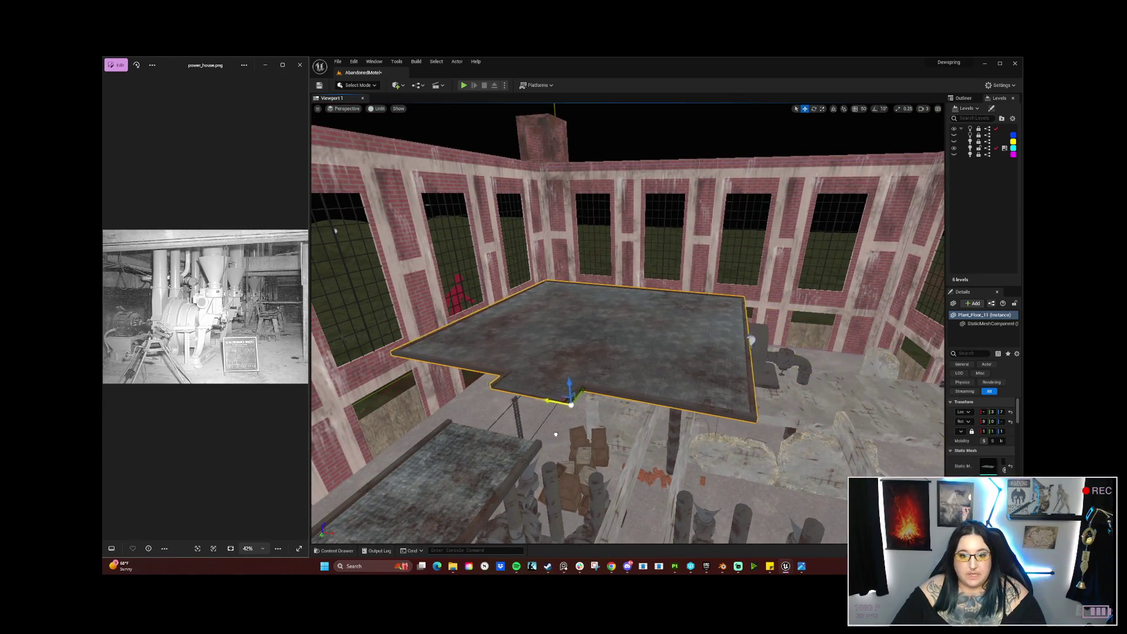
{"action": "left_click_drag", "start_coordinate": [592, 431], "coordinate": [559, 429]}
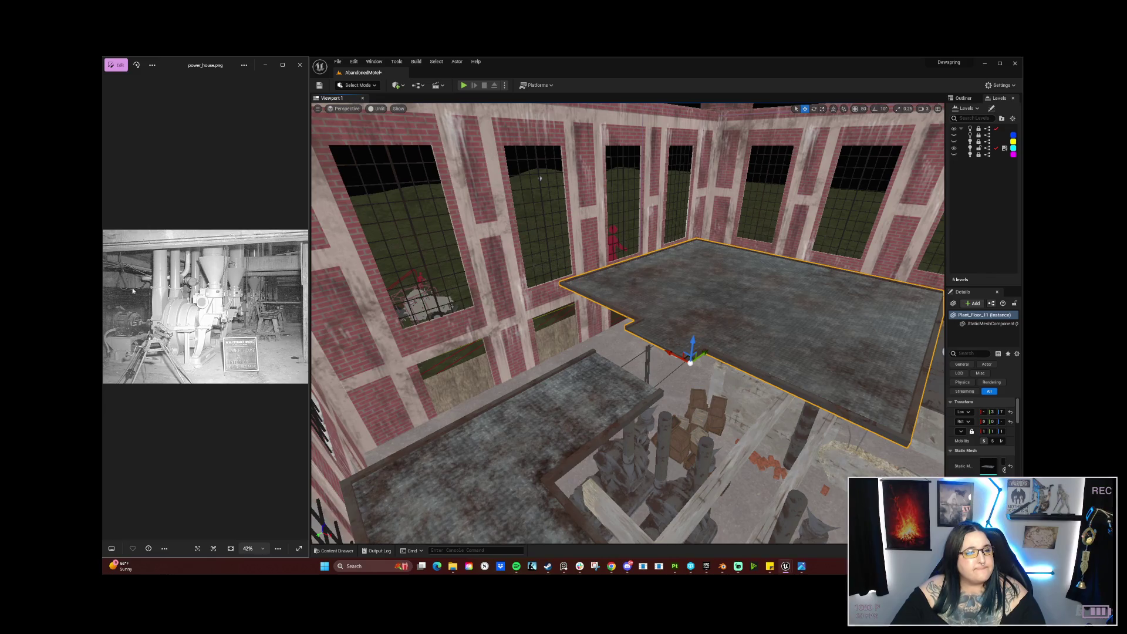
{"action": "mouse_move", "coordinate": [587, 431]}
{"action": "left_mouse_down"}
{"action": "mouse_move", "coordinate": [634, 411]}
{"action": "mouse_move", "coordinate": [751, 411]}
{"action": "left_mouse_up"}
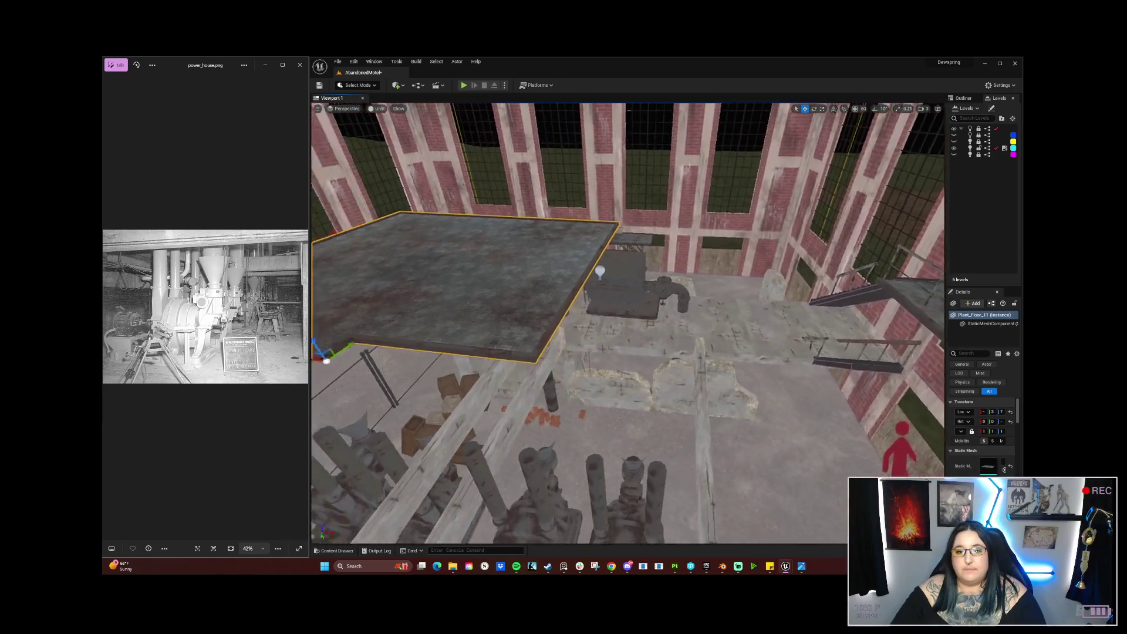
{"action": "left_click_drag", "start_coordinate": [751, 411], "coordinate": [757, 411]}
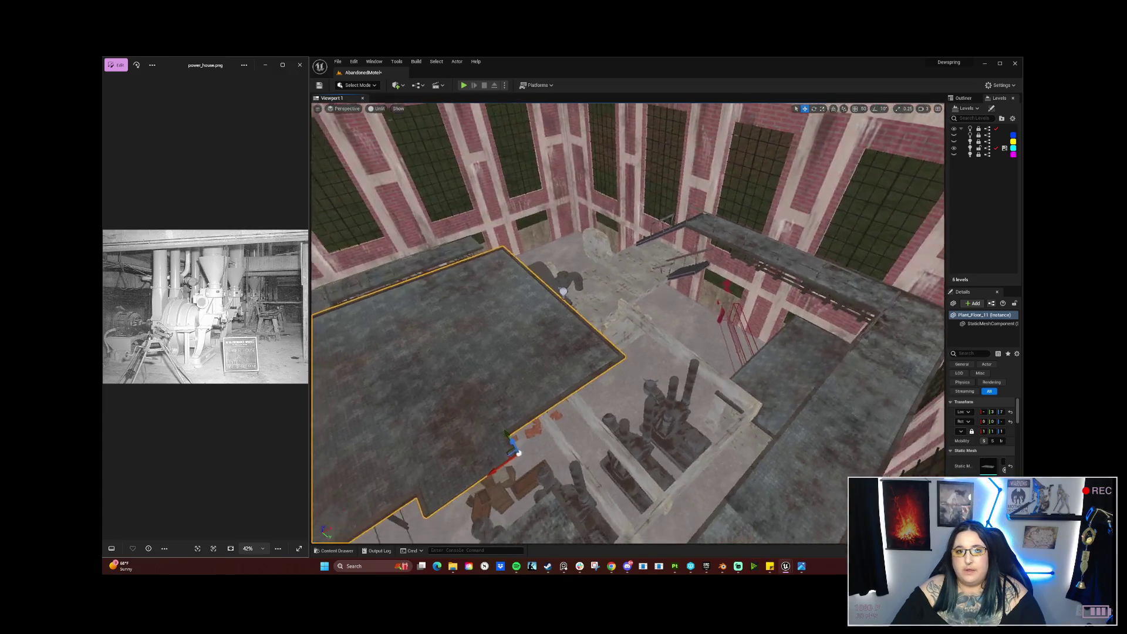
{"action": "left_click_drag", "start_coordinate": [757, 410], "coordinate": [769, 410]}
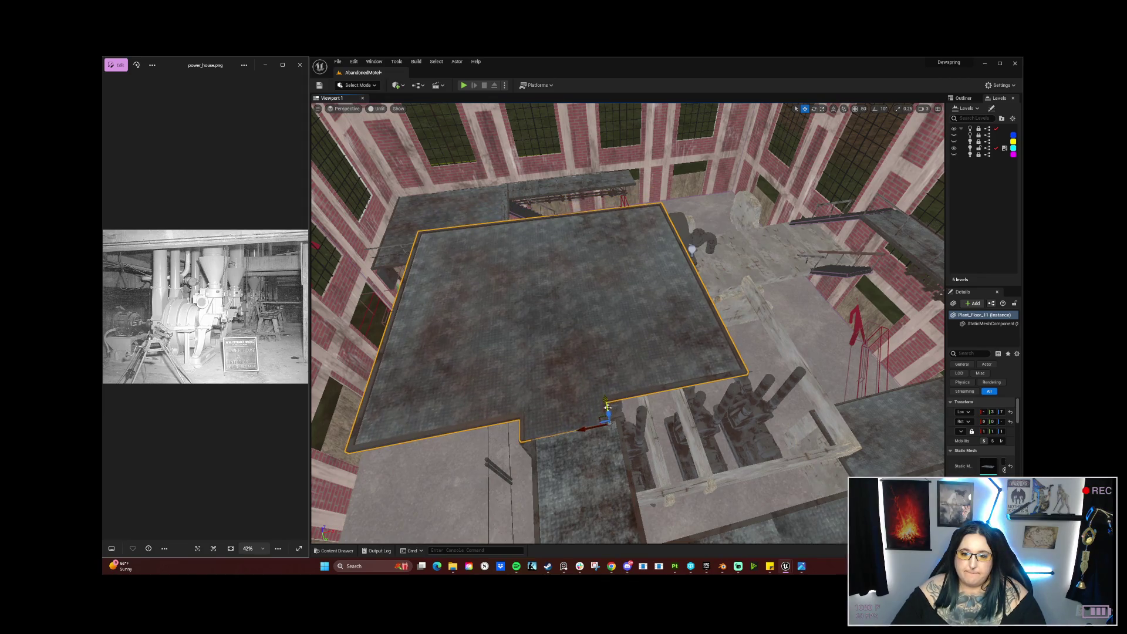
{"action": "mouse_move", "coordinate": [607, 406]}
{"action": "left_mouse_down"}
{"action": "mouse_move", "coordinate": [604, 427]}
{"action": "mouse_move", "coordinate": [651, 411]}
{"action": "left_mouse_up"}
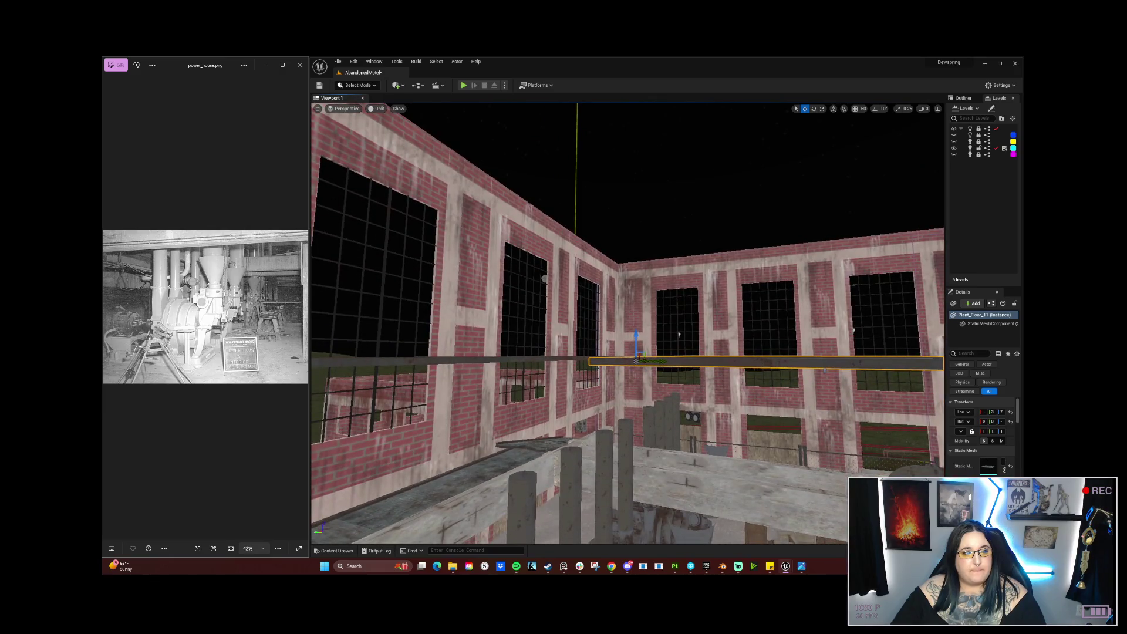
Step: Fly above and beneath the slab to check its edges against the brick walls
{"action": "key", "text": "d"}
{"action": "key", "text": "w"}
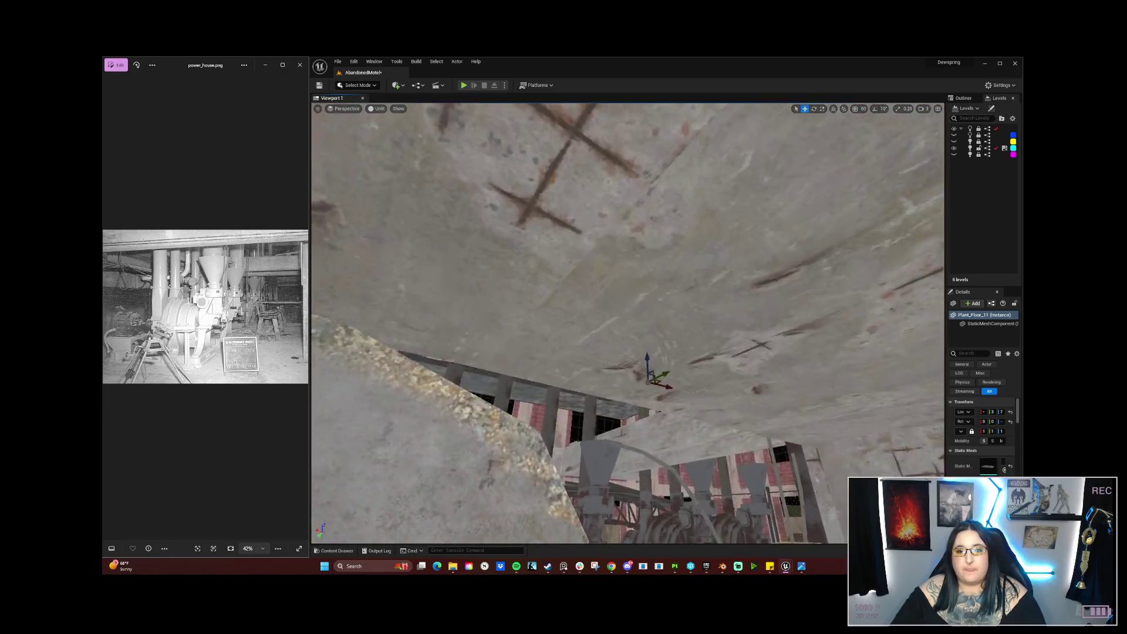
{"action": "key", "text": "e"}
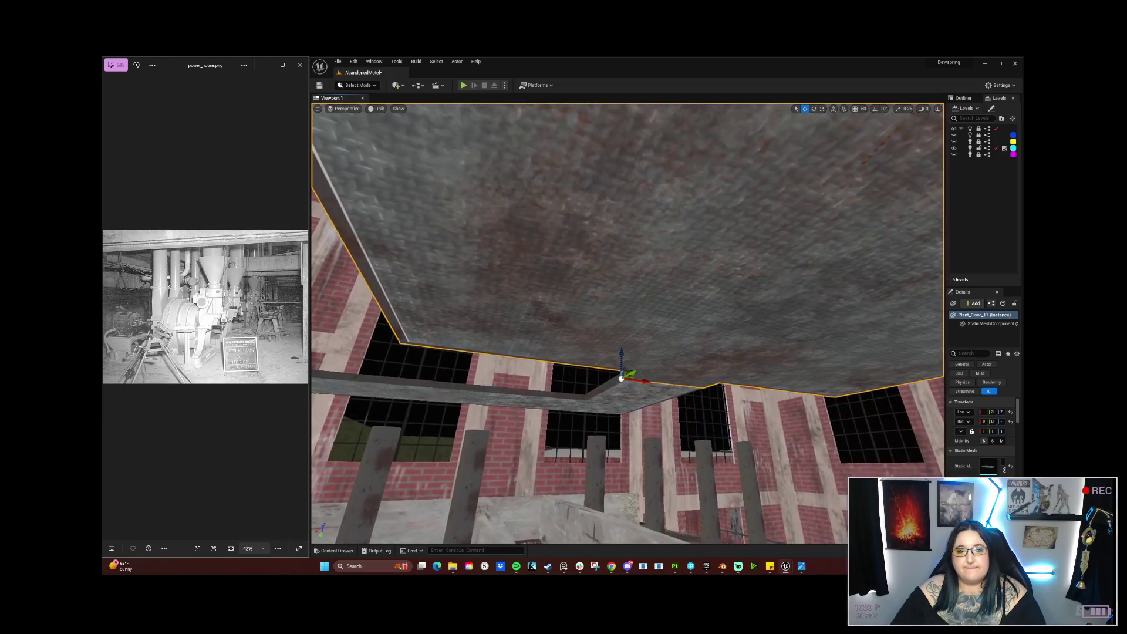
{"action": "key", "text": "q"}
{"action": "key", "text": "d"}
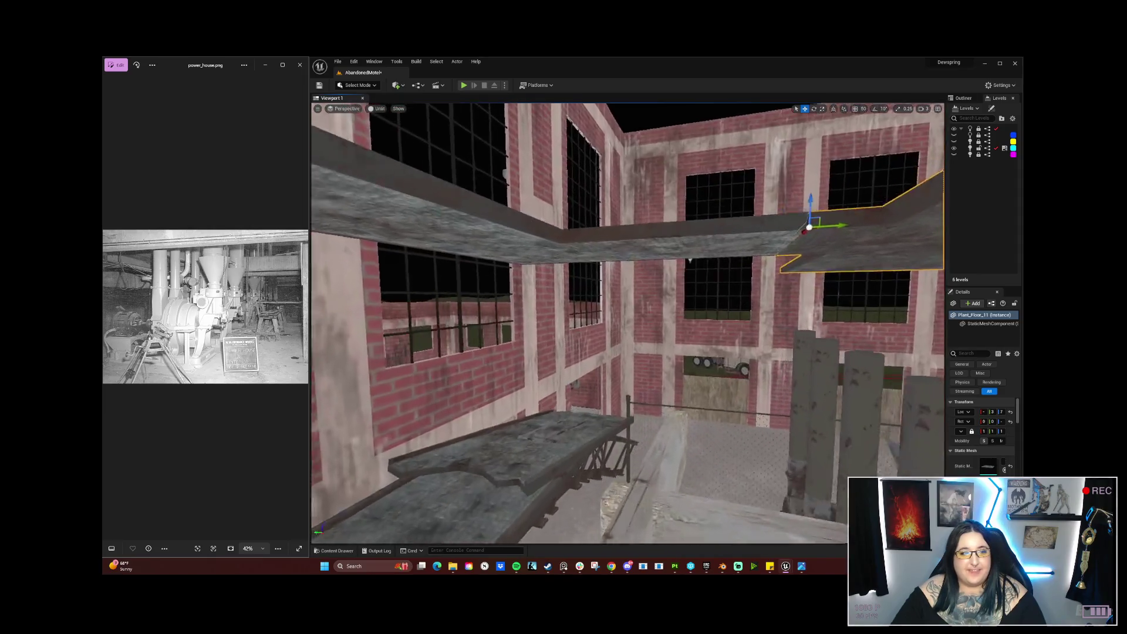
{"action": "key", "text": "s"}
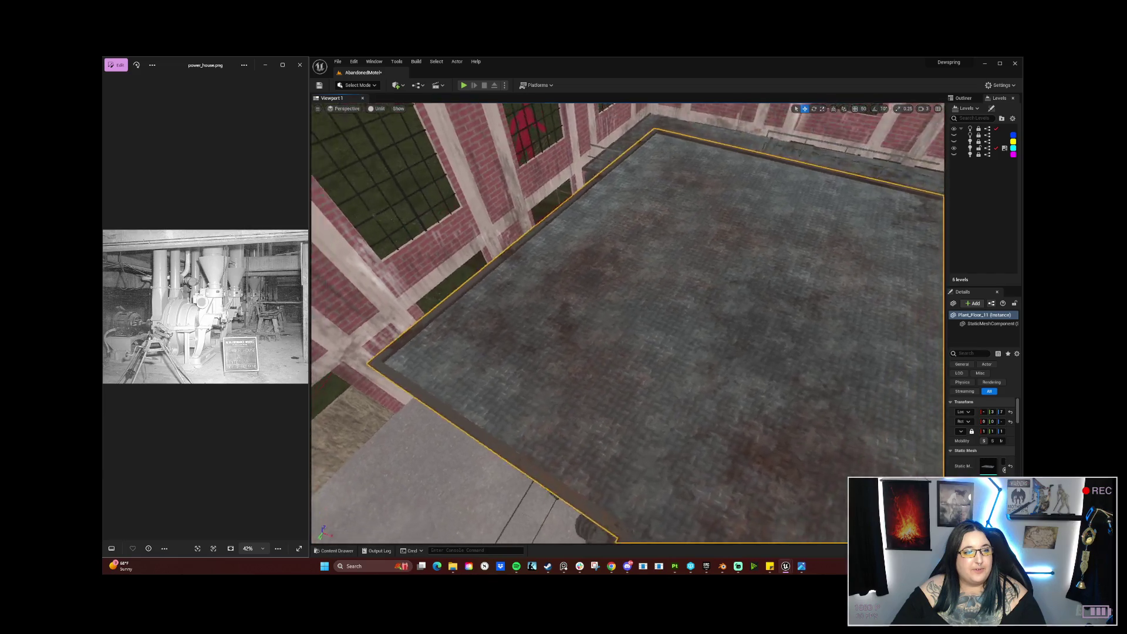
{"action": "key", "text": "e"}
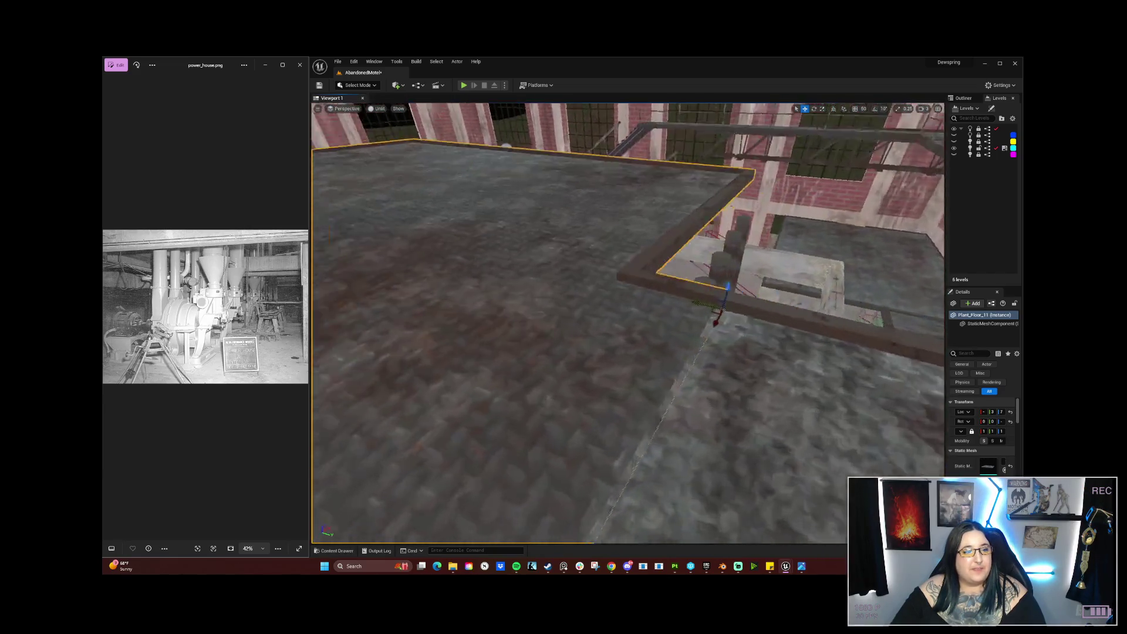
{"action": "key", "text": "q"}
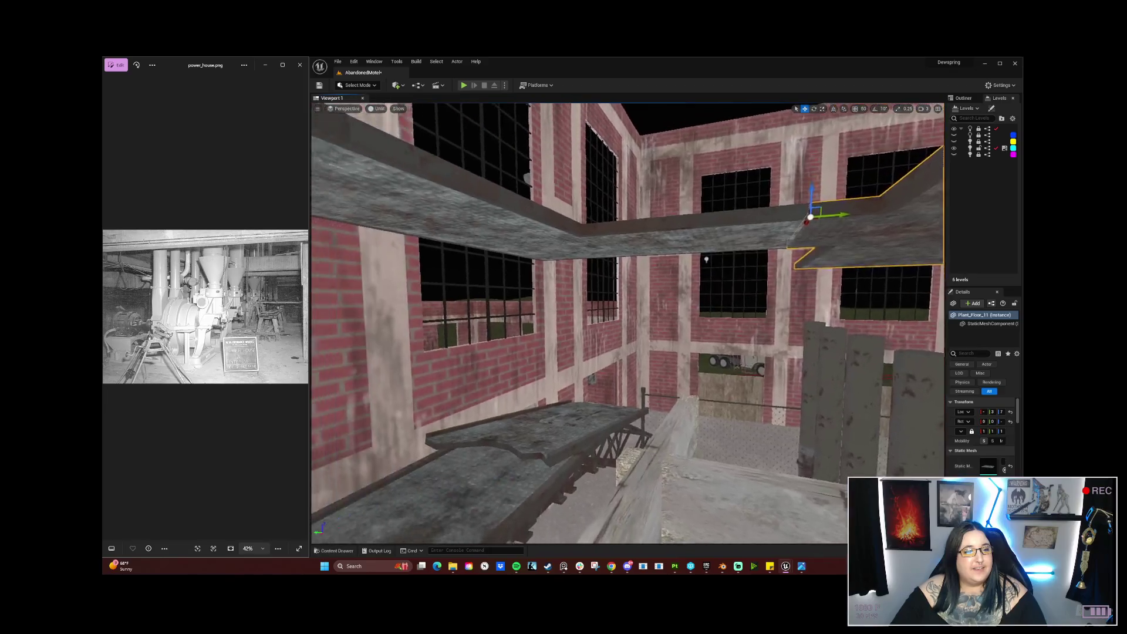
{"action": "key", "text": "q"}
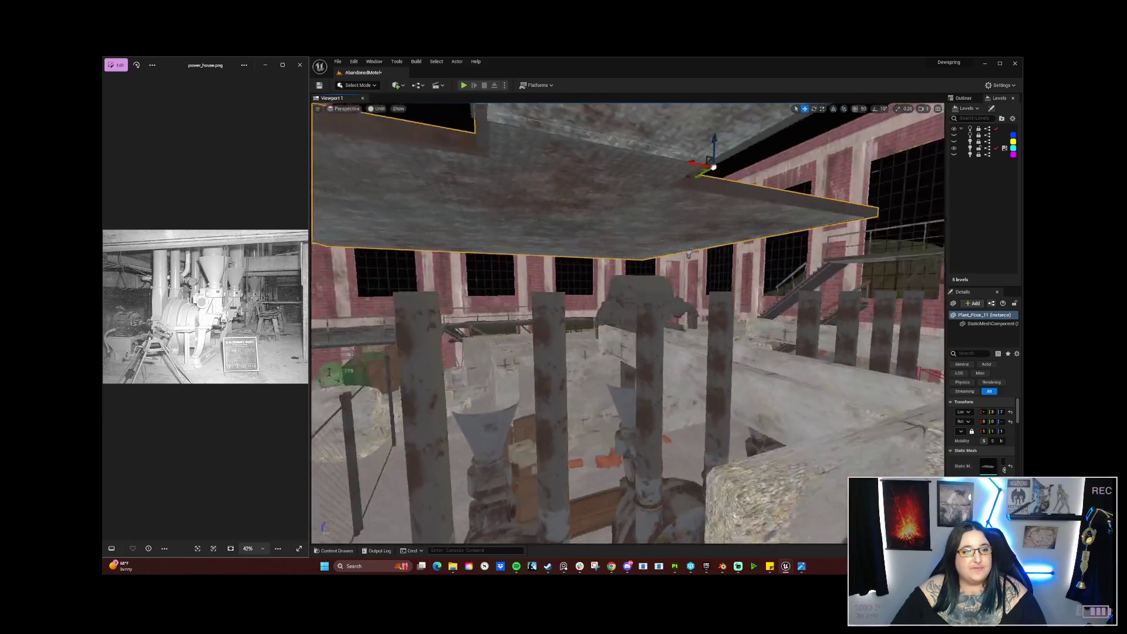
{"action": "key", "text": "w"}
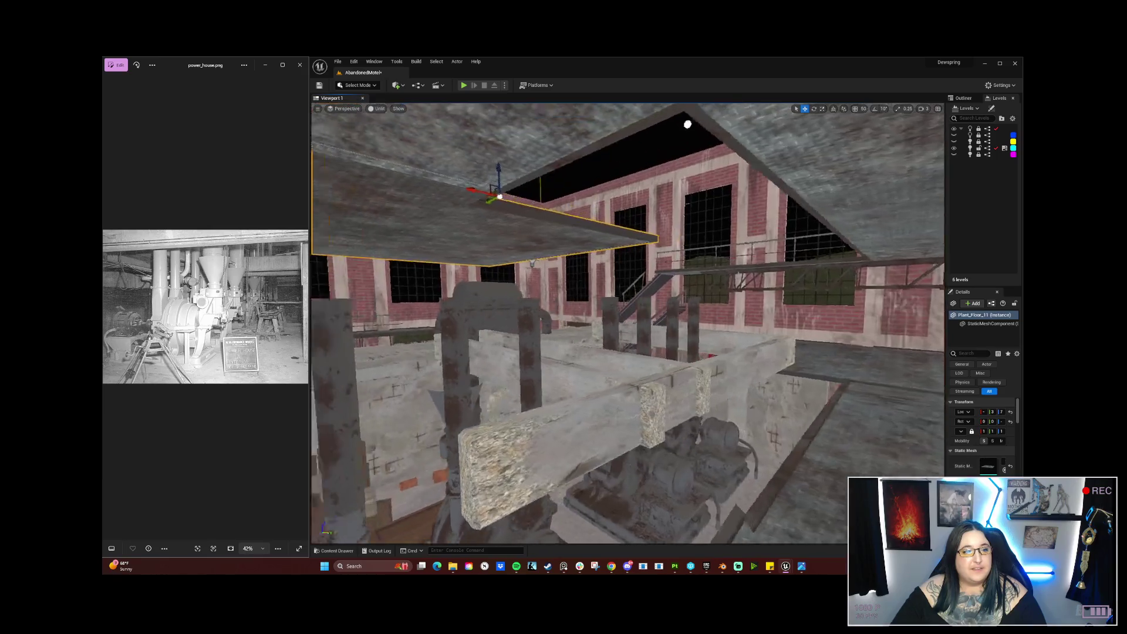
{"action": "key", "text": "d"}
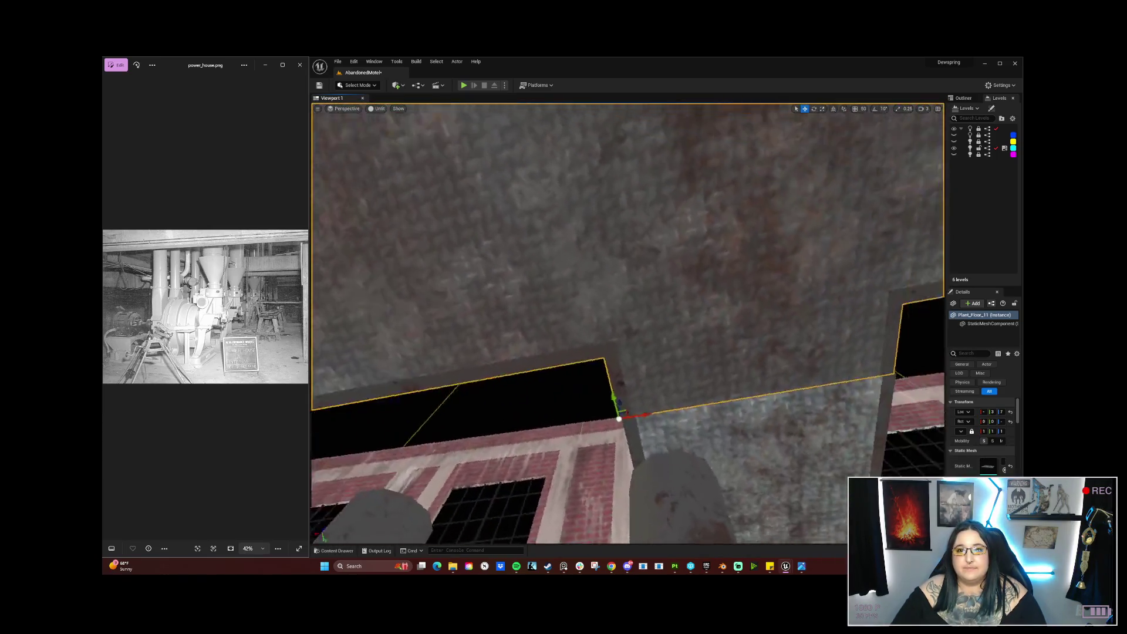
{"action": "key", "text": "q"}
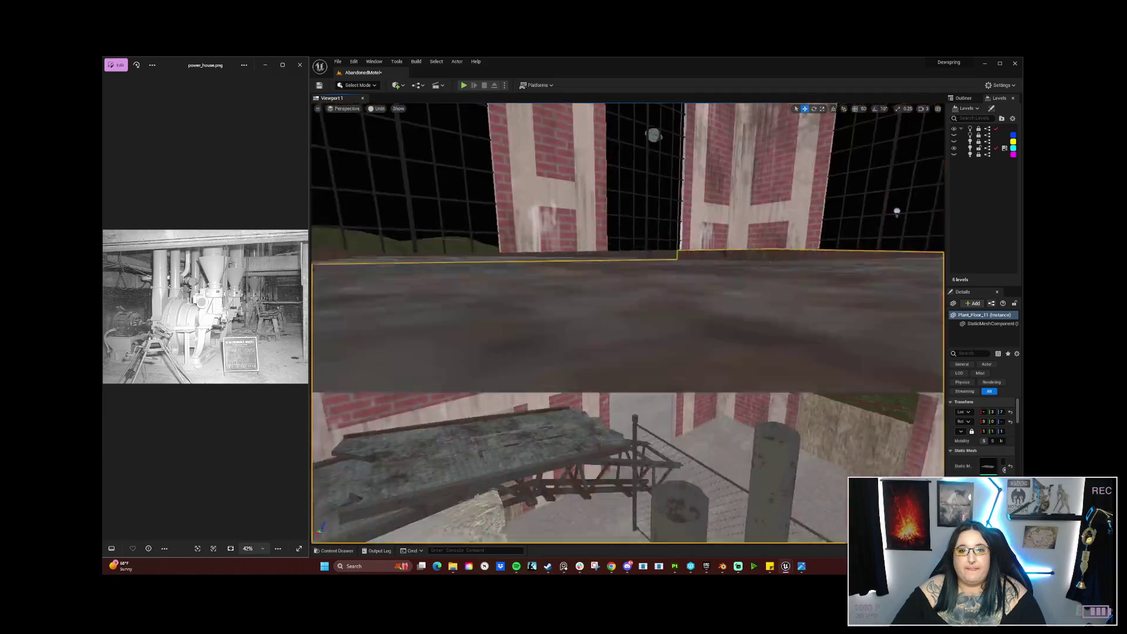
{"action": "key", "text": "e"}
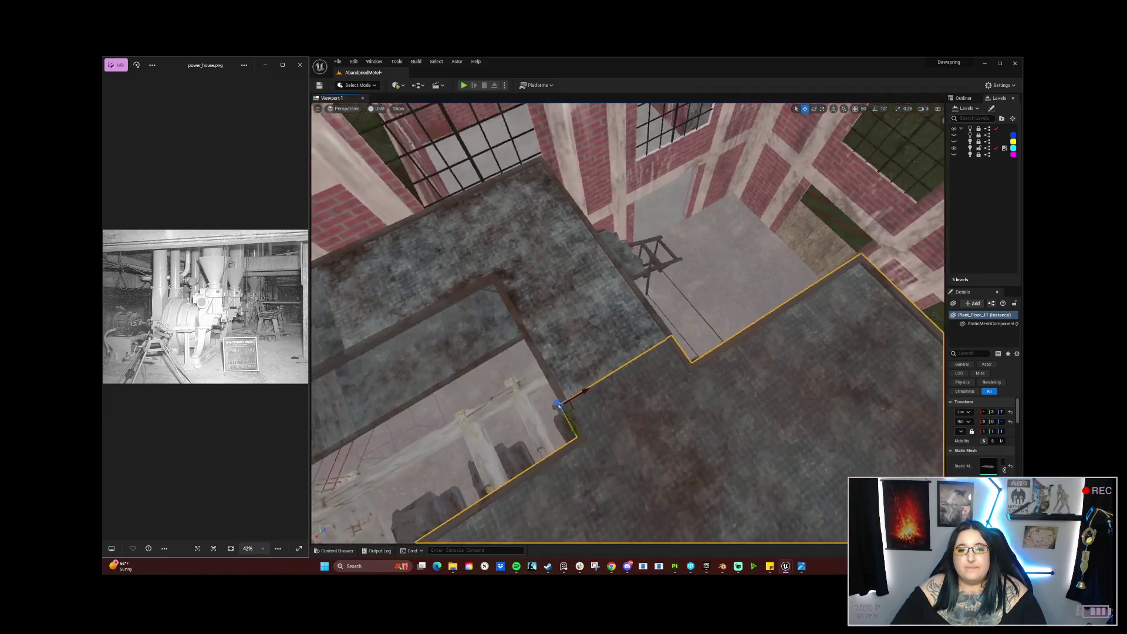
{"action": "key", "text": "q"}
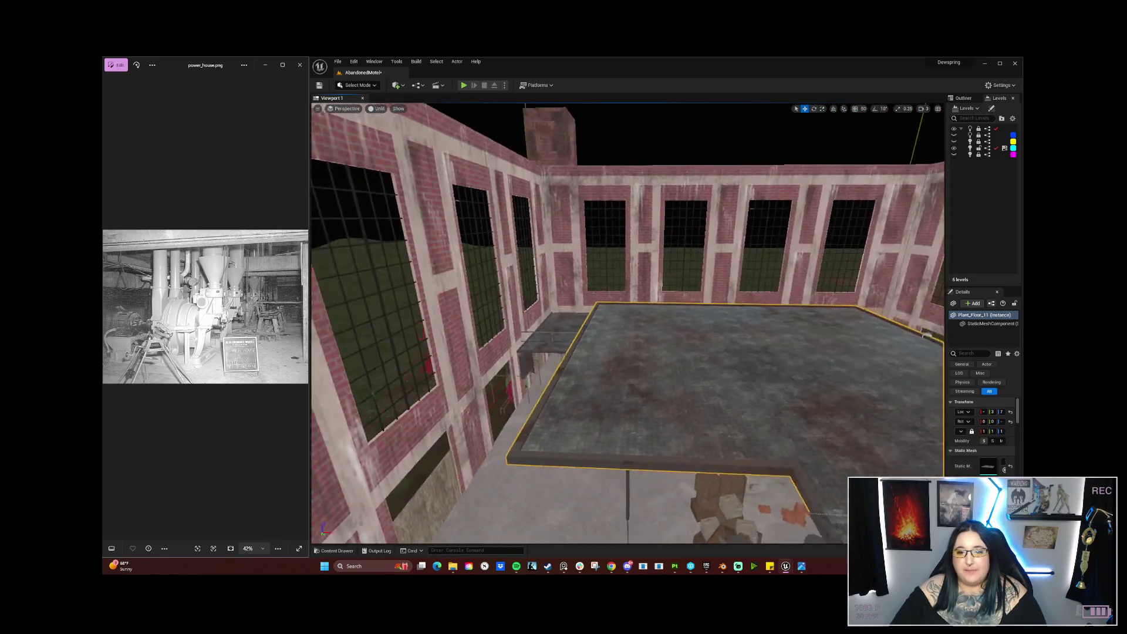
{"action": "key", "text": "q"}
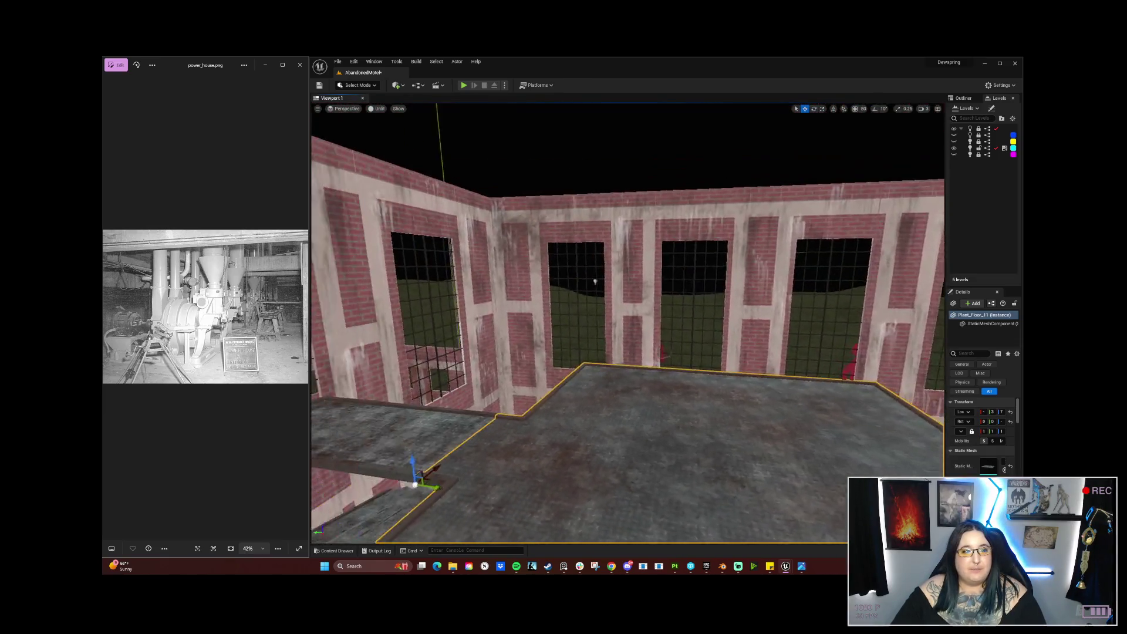
{"action": "key", "text": "e"}
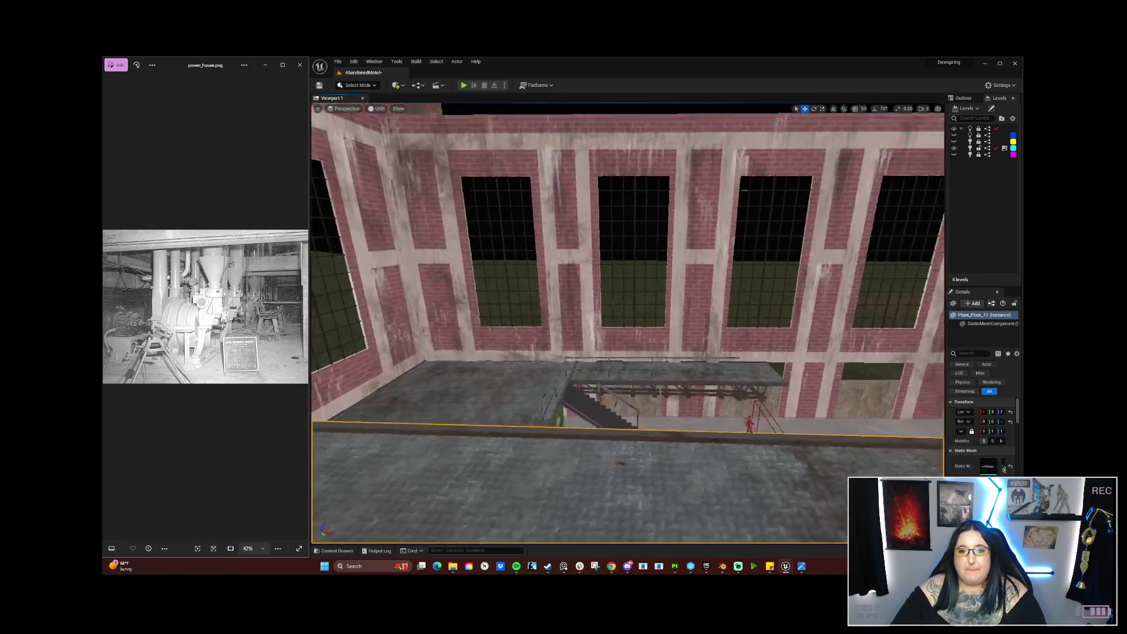
{"action": "key", "text": "q"}
{"action": "key", "text": "e"}
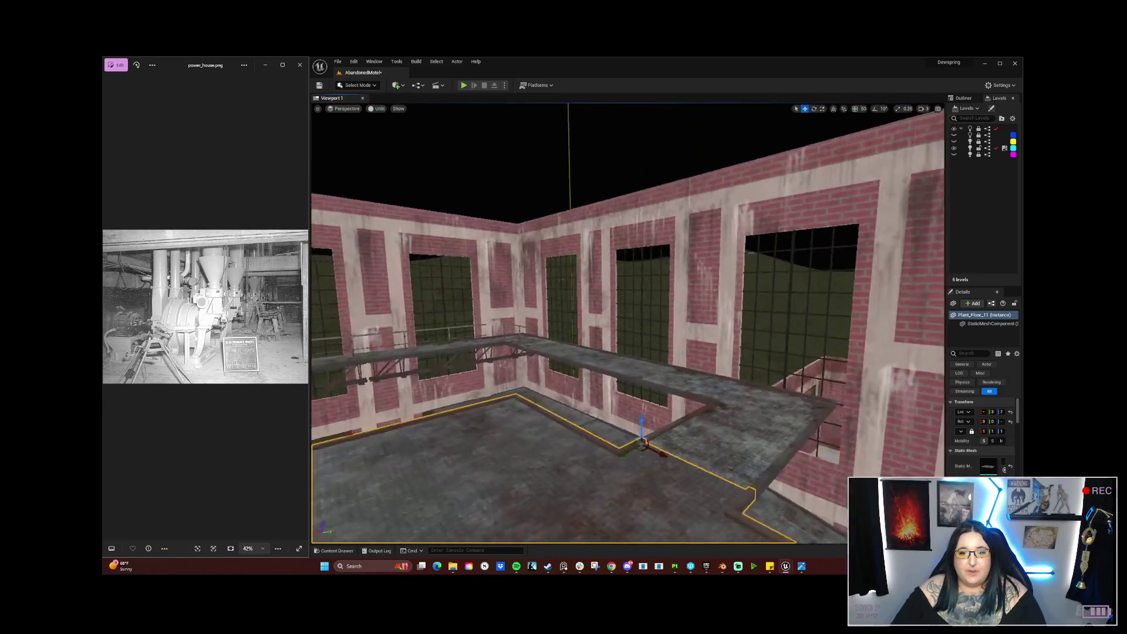
{"action": "key", "text": "q"}
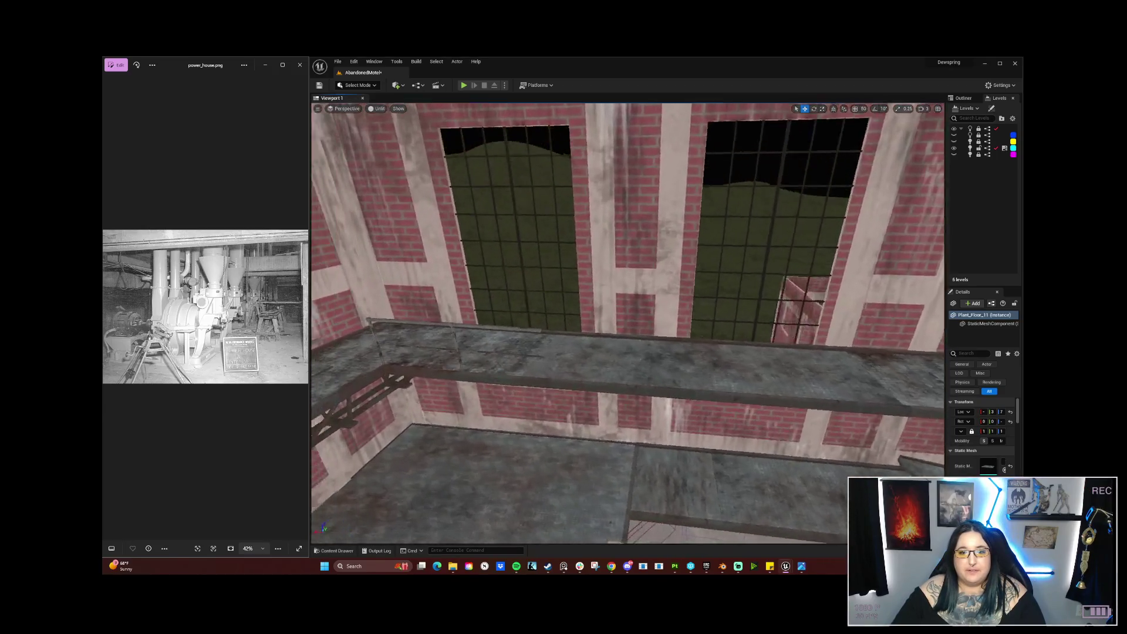
{"action": "key", "text": "e"}
Step: Select two railing pieces along the wall, then the wooden beam over the generators
{"action": "left_click", "coordinate": [636, 339]}
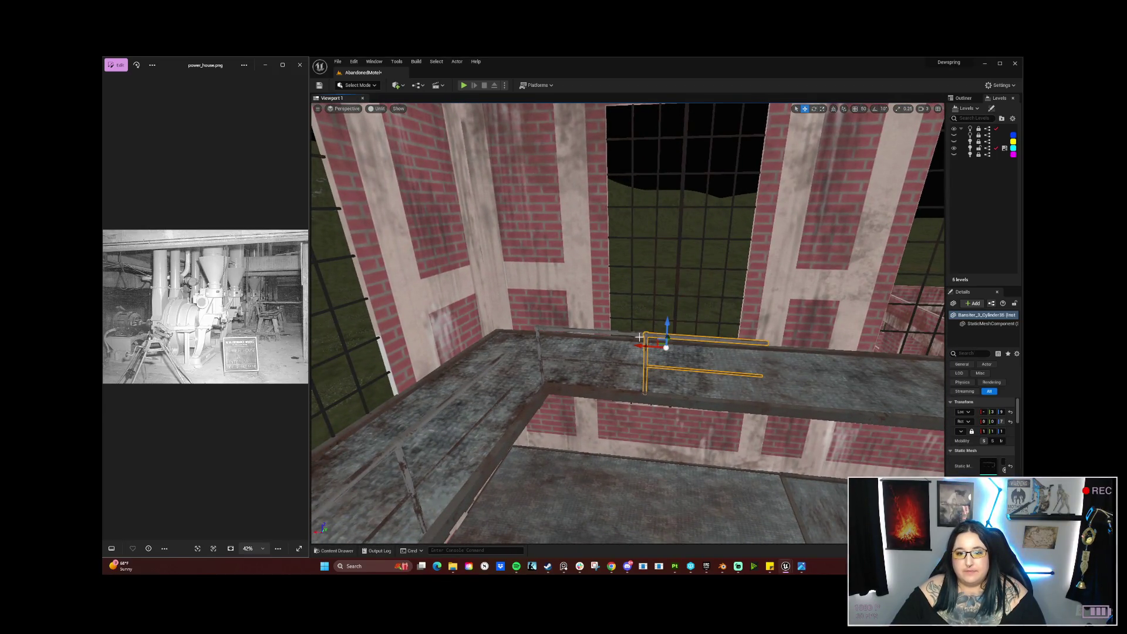
{"action": "left_click", "coordinate": [636, 338], "text": "ctrl"}
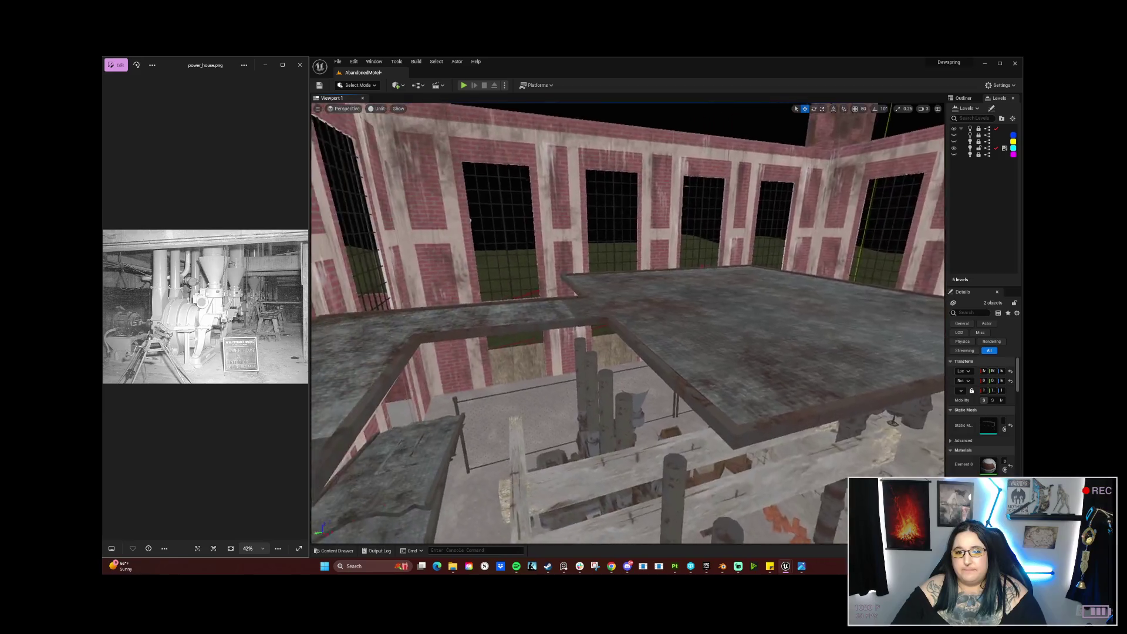
{"action": "mouse_move", "coordinate": [470, 220]}
{"action": "left_mouse_down"}
{"action": "mouse_move", "coordinate": [506, 221]}
{"action": "mouse_move", "coordinate": [498, 199]}
{"action": "mouse_move", "coordinate": [499, 231]}
{"action": "left_mouse_up"}
{"action": "mouse_move", "coordinate": [605, 368]}
{"action": "left_mouse_down"}
{"action": "mouse_move", "coordinate": [741, 304]}
{"action": "mouse_move", "coordinate": [849, 282]}
{"action": "mouse_move", "coordinate": [765, 221]}
{"action": "left_mouse_up"}
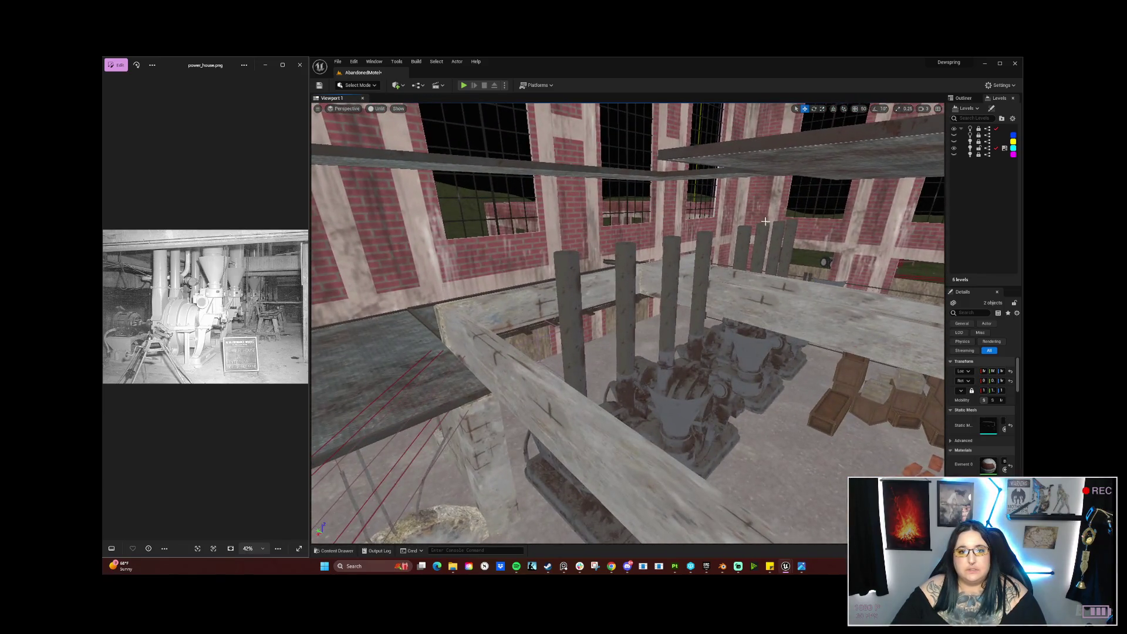
{"action": "left_click", "coordinate": [559, 288]}
Step: Select all eight vertical pipes standing above the generators
{"action": "left_click", "coordinate": [625, 328]}
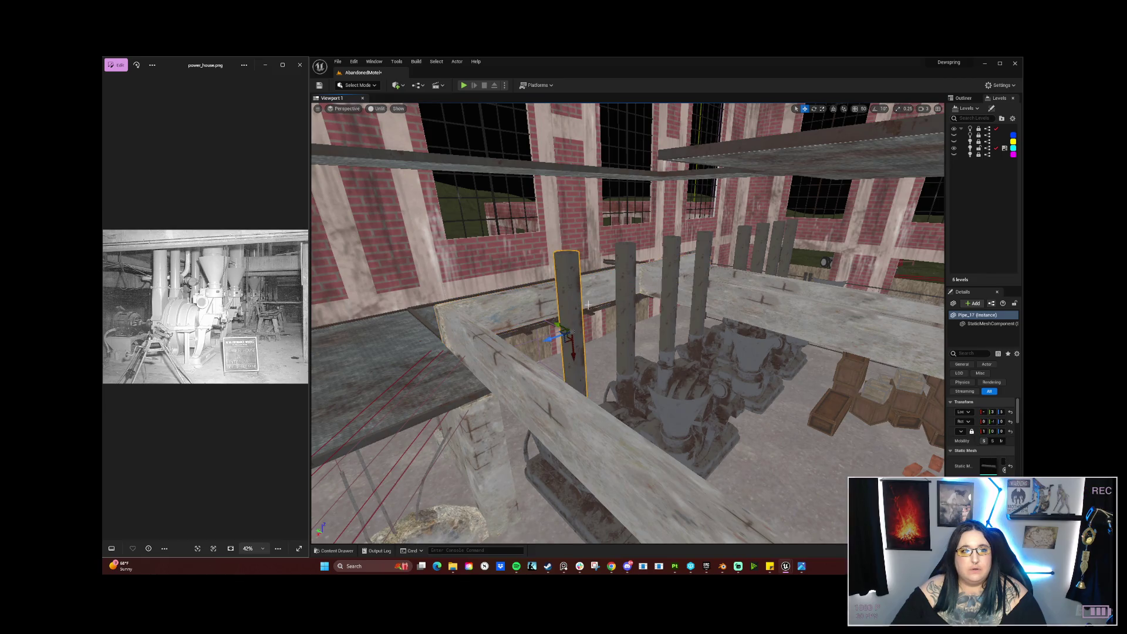
{"action": "left_click_drag", "start_coordinate": [625, 329], "coordinate": [628, 264]}
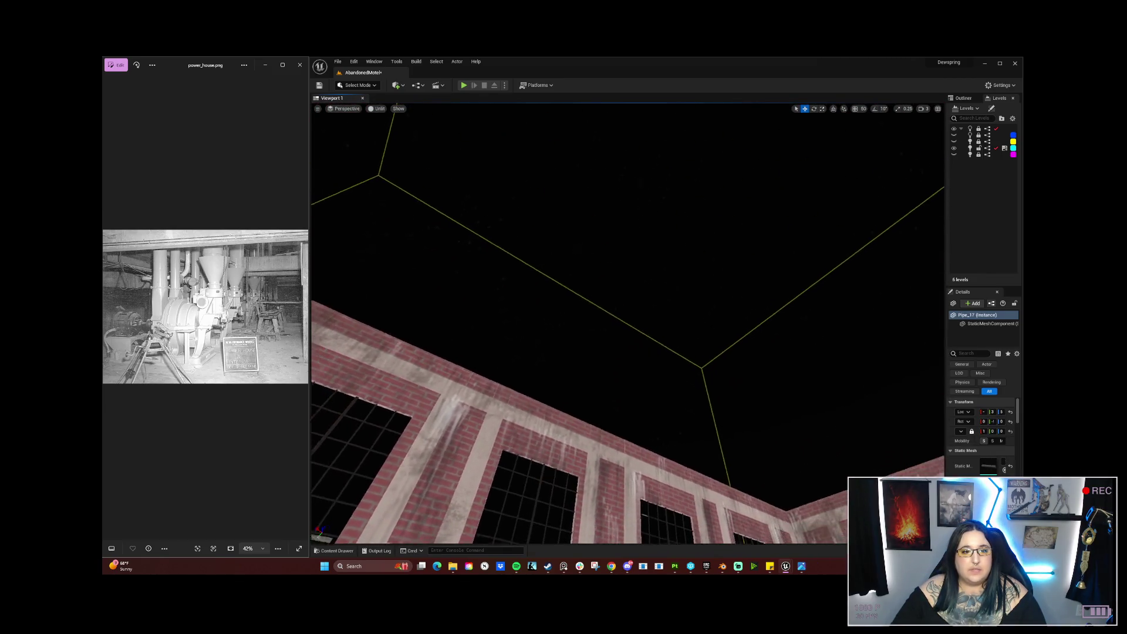
{"action": "mouse_move", "coordinate": [690, 448]}
{"action": "left_mouse_down"}
{"action": "mouse_move", "coordinate": [666, 481]}
{"action": "mouse_move", "coordinate": [690, 449]}
{"action": "left_mouse_up"}
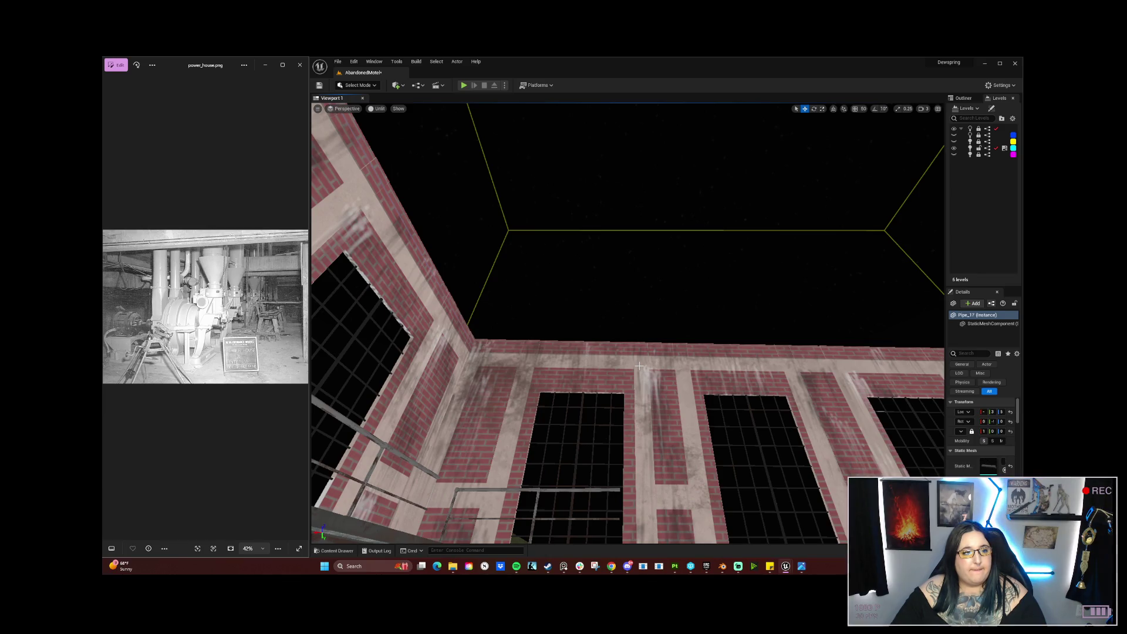
{"action": "key", "text": "f"}
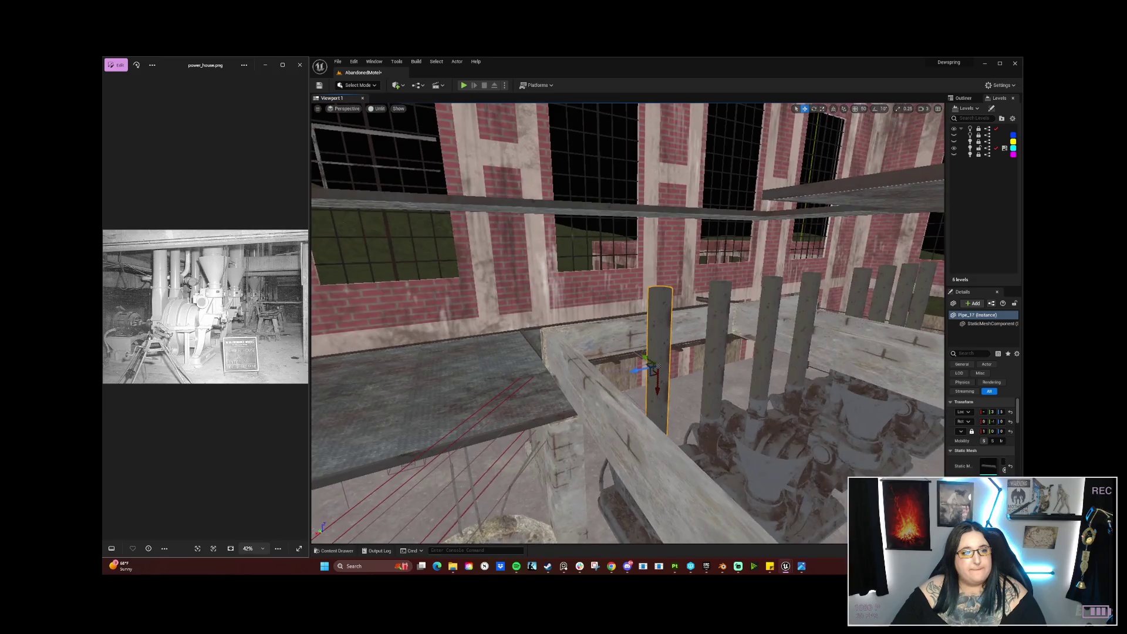
{"action": "mouse_move", "coordinate": [655, 366]}
{"action": "left_mouse_down"}
{"action": "mouse_move", "coordinate": [763, 366]}
{"action": "mouse_move", "coordinate": [657, 399]}
{"action": "mouse_move", "coordinate": [634, 329]}
{"action": "mouse_move", "coordinate": [571, 360]}
{"action": "left_mouse_up"}
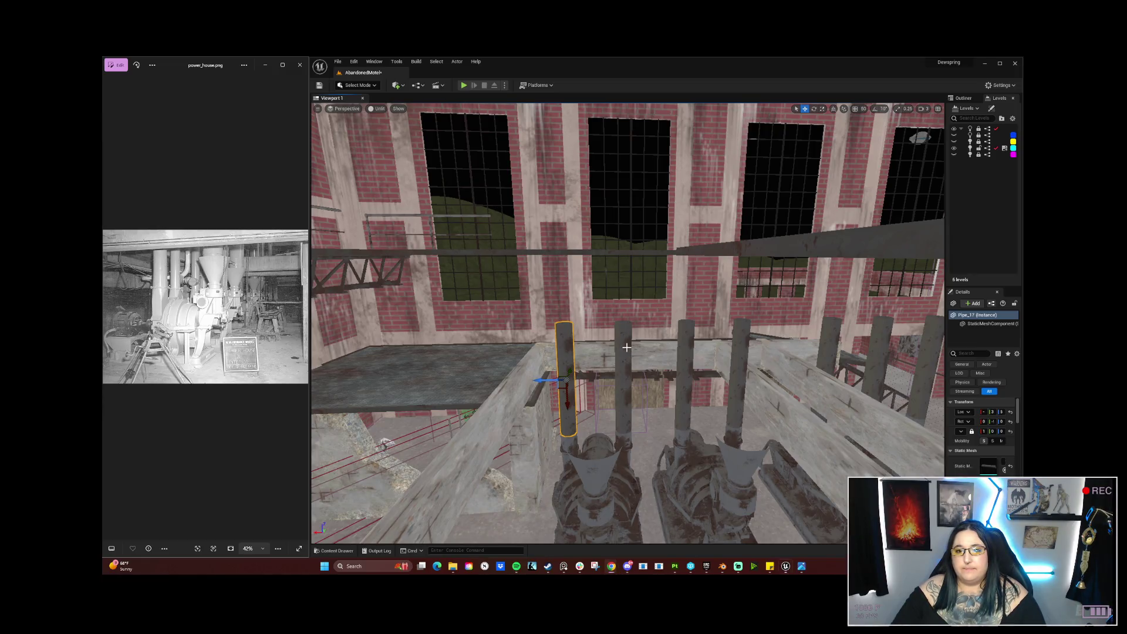
{"action": "left_click", "coordinate": [623, 352], "text": "ctrl"}
{"action": "left_click", "coordinate": [684, 346], "text": "ctrl"}
{"action": "left_click", "coordinate": [742, 340], "text": "ctrl"}
{"action": "left_click", "coordinate": [829, 343], "text": "ctrl"}
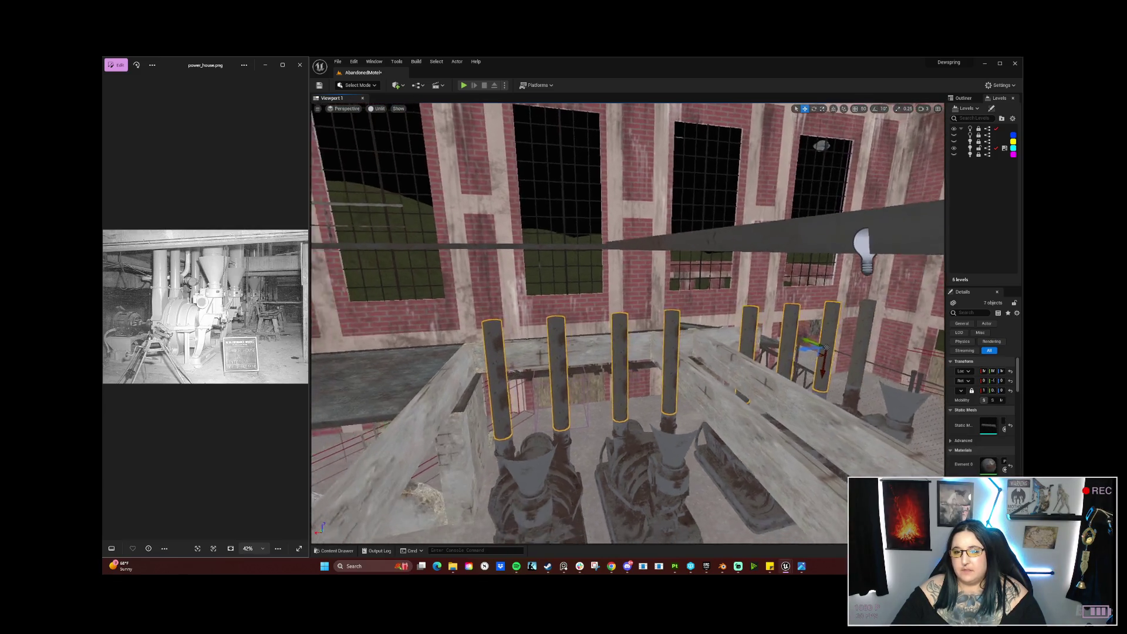
{"action": "left_click", "coordinate": [762, 359], "text": "ctrl"}
{"action": "left_click_drag", "start_coordinate": [828, 355], "coordinate": [828, 355]}
{"action": "left_click", "coordinate": [720, 324], "text": "ctrl"}
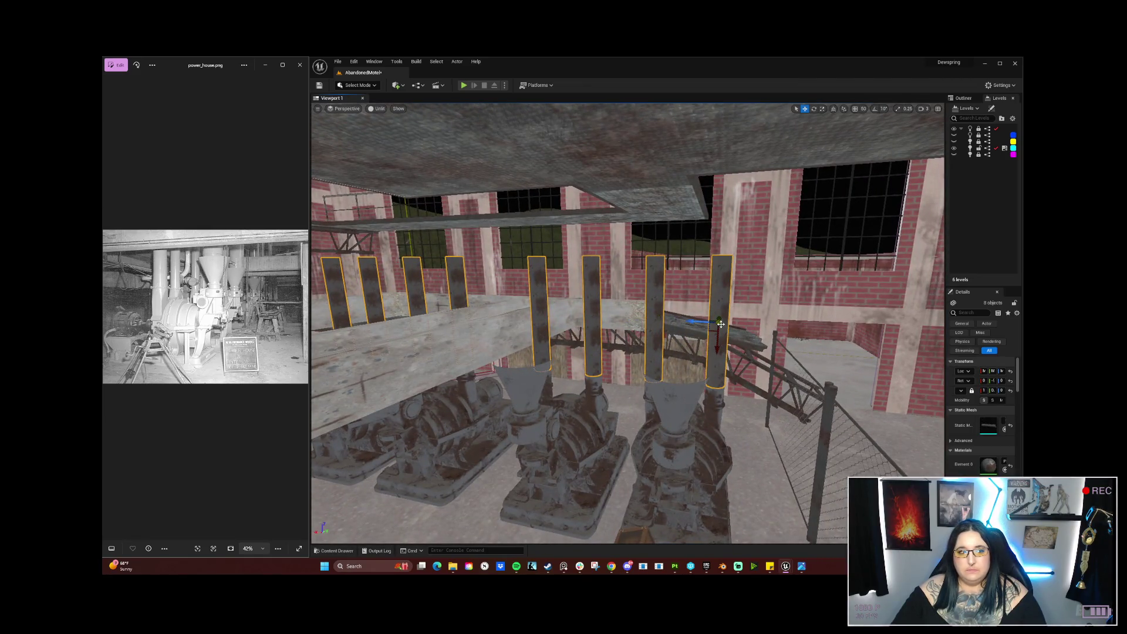
{"action": "left_click_drag", "start_coordinate": [652, 322], "coordinate": [636, 345]}
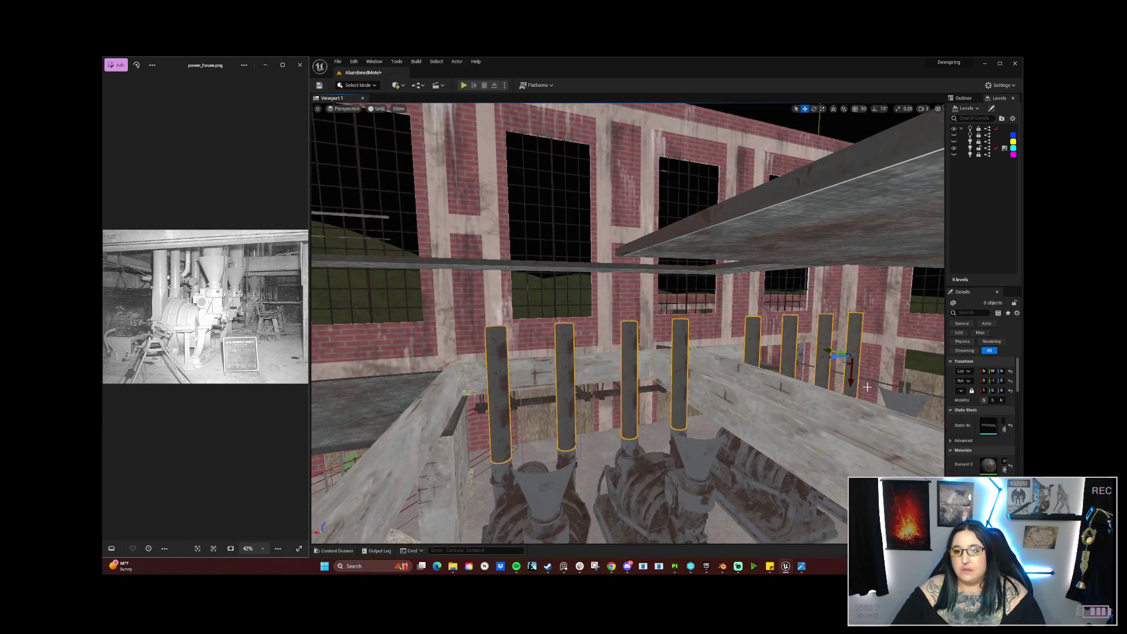
Step: Raise the eight pipes together along Z up toward the floor slab overhead
{"action": "left_click_drag", "start_coordinate": [867, 387], "coordinate": [845, 301]}
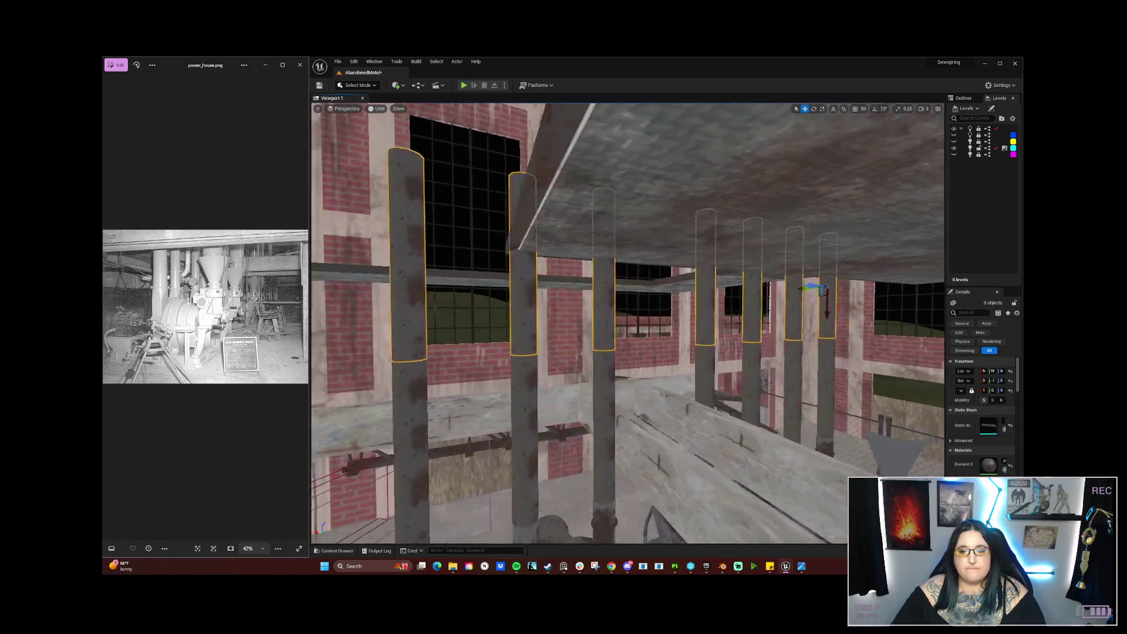
{"action": "scroll", "coordinate": [628, 322], "scroll_direction": "up", "scroll_amount": 2}
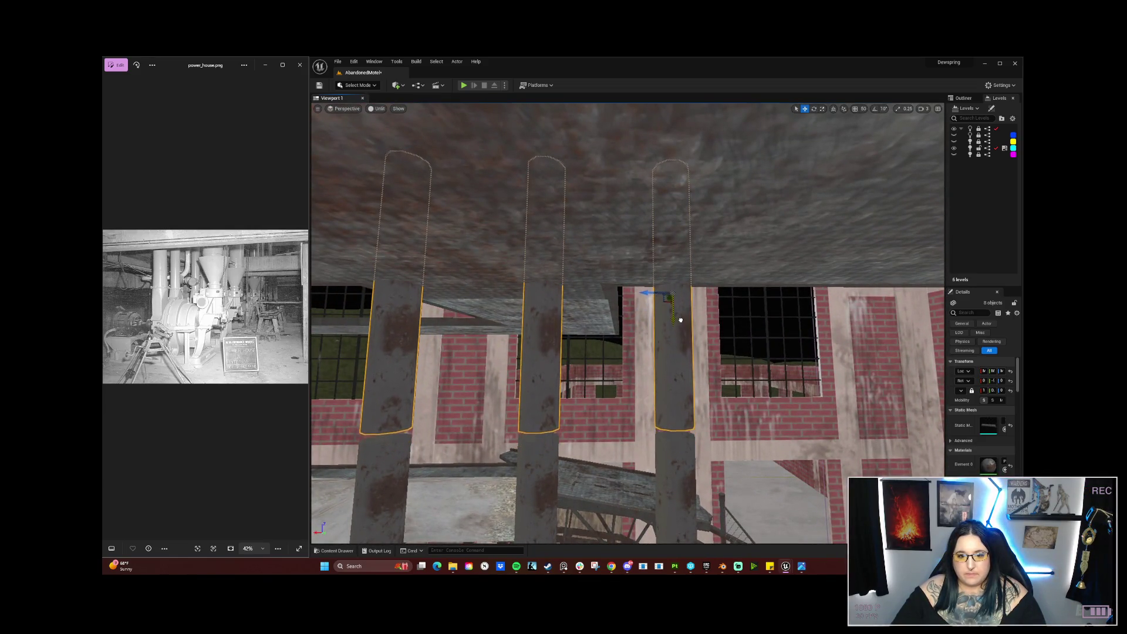
{"action": "left_click", "coordinate": [730, 231]}
{"action": "mouse_move", "coordinate": [669, 341]}
{"action": "left_mouse_down"}
{"action": "mouse_move", "coordinate": [593, 343]}
{"action": "mouse_move", "coordinate": [611, 329]}
{"action": "mouse_move", "coordinate": [581, 331]}
{"action": "mouse_move", "coordinate": [607, 311]}
{"action": "mouse_move", "coordinate": [622, 430]}
{"action": "mouse_move", "coordinate": [682, 459]}
{"action": "mouse_move", "coordinate": [596, 352]}
{"action": "left_mouse_up"}
{"action": "left_click", "coordinate": [622, 430]}
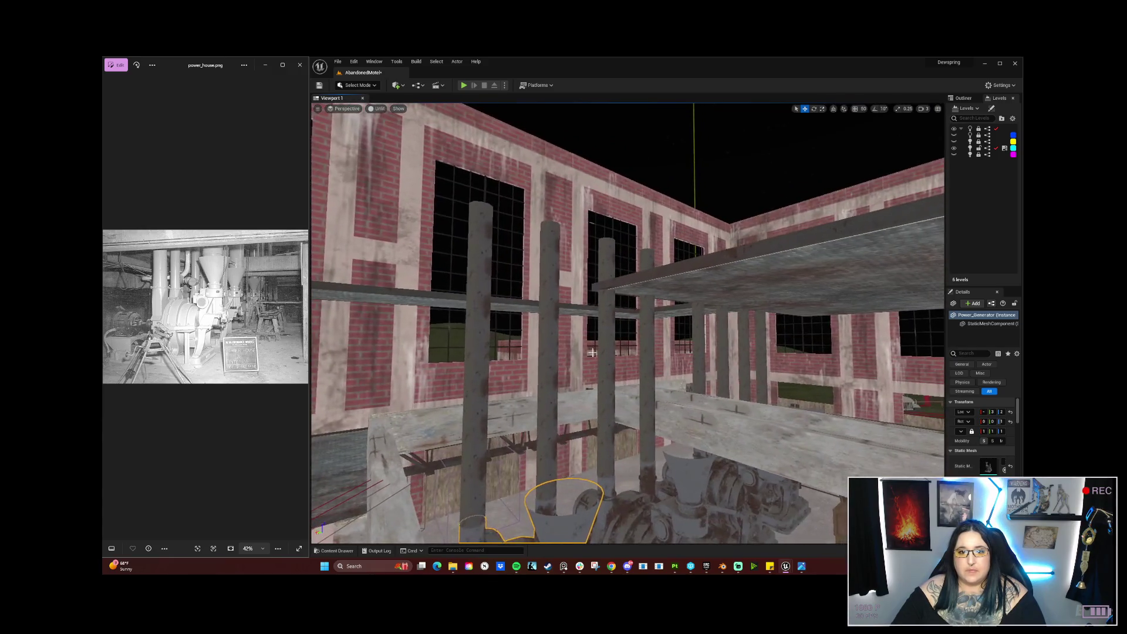
{"action": "left_click", "coordinate": [553, 353]}
Step: Delete the selected actor, then rotate Pipe_38 from vertical to lying over
{"action": "key", "text": "Delete"}
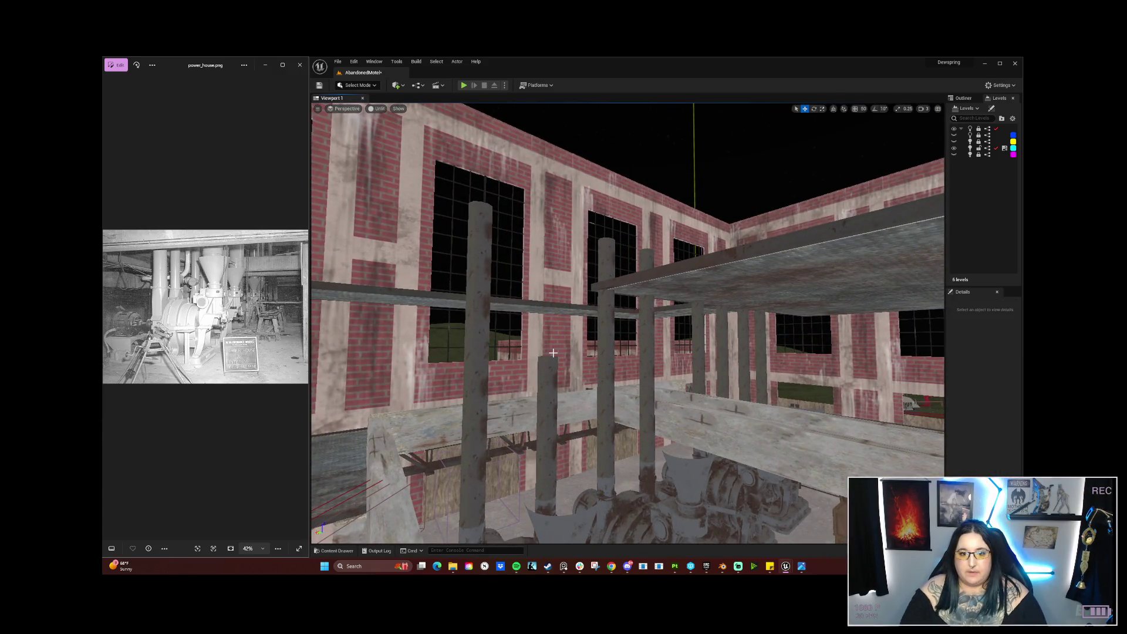
{"action": "left_click", "coordinate": [546, 367]}
{"action": "left_click_drag", "start_coordinate": [551, 394], "coordinate": [537, 365]}
{"action": "key", "text": "e"}
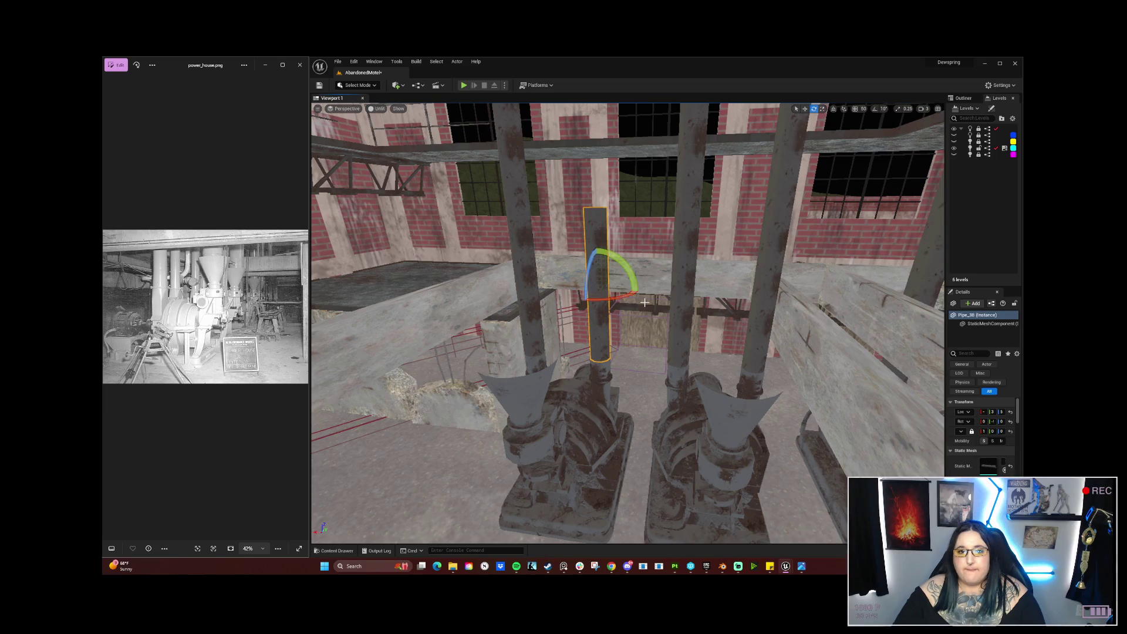
{"action": "mouse_move", "coordinate": [597, 329]}
{"action": "left_mouse_down"}
{"action": "mouse_move", "coordinate": [598, 241]}
{"action": "mouse_move", "coordinate": [599, 434]}
{"action": "mouse_move", "coordinate": [618, 399]}
{"action": "left_mouse_up"}
{"action": "key", "text": "w"}
{"action": "key", "text": "e"}
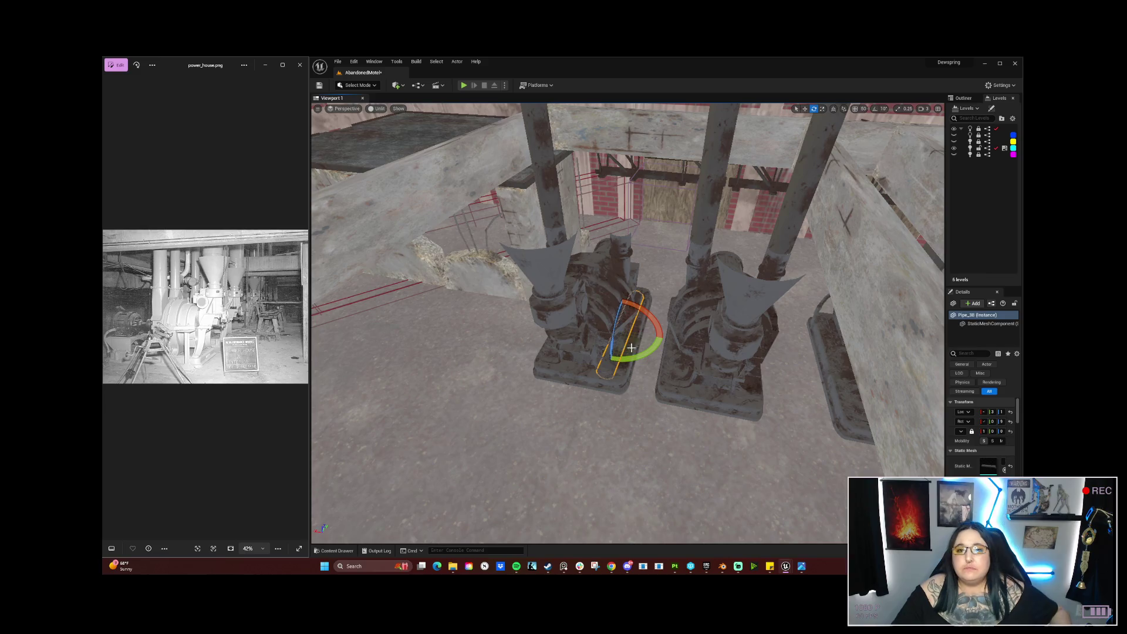
{"action": "key", "text": "w"}
Step: Look over the toppled pipe between the generators and the machinery from above
{"action": "left_click_drag", "start_coordinate": [600, 326], "coordinate": [600, 223]}
{"action": "mouse_move", "coordinate": [609, 368]}
{"action": "left_mouse_down"}
{"action": "mouse_move", "coordinate": [610, 272]}
{"action": "mouse_move", "coordinate": [613, 399]}
{"action": "mouse_move", "coordinate": [618, 367]}
{"action": "left_mouse_up"}
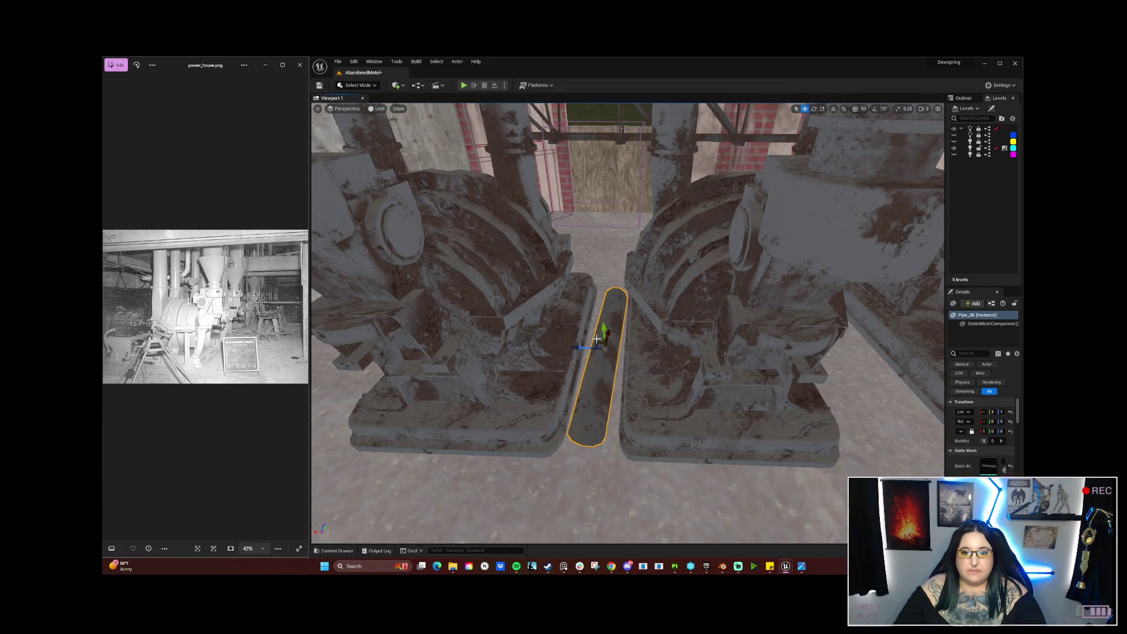
{"action": "mouse_move", "coordinate": [605, 346]}
{"action": "left_mouse_down"}
{"action": "mouse_move", "coordinate": [612, 440]}
{"action": "mouse_move", "coordinate": [558, 399]}
{"action": "left_mouse_up"}
{"action": "left_click_drag", "start_coordinate": [645, 438], "coordinate": [644, 438]}
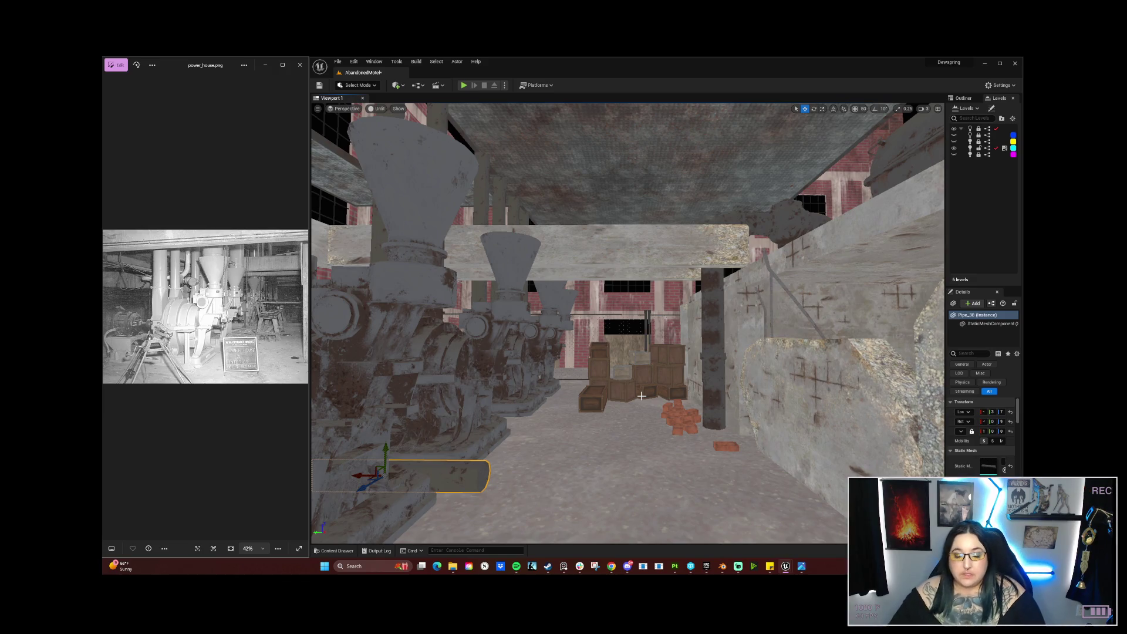
{"action": "mouse_move", "coordinate": [641, 396]}
{"action": "left_mouse_down"}
{"action": "mouse_move", "coordinate": [641, 440]}
{"action": "mouse_move", "coordinate": [686, 417]}
{"action": "mouse_move", "coordinate": [669, 375]}
{"action": "mouse_move", "coordinate": [669, 393]}
{"action": "mouse_move", "coordinate": [652, 375]}
{"action": "mouse_move", "coordinate": [646, 399]}
{"action": "mouse_move", "coordinate": [646, 379]}
{"action": "left_mouse_up"}
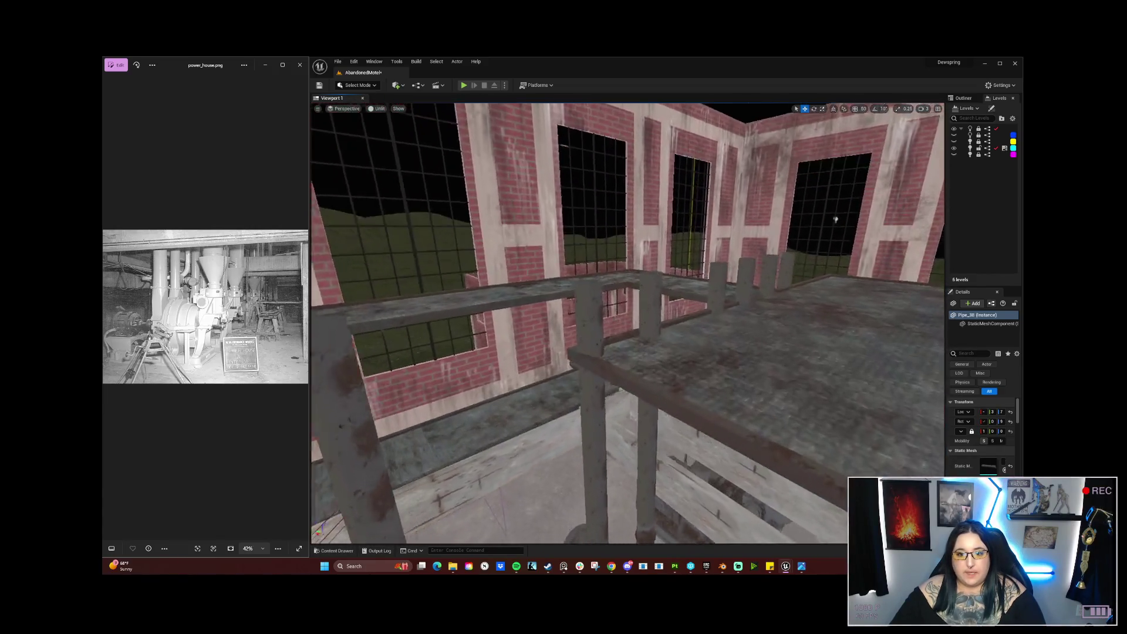
{"action": "left_click_drag", "start_coordinate": [645, 379], "coordinate": [624, 363]}
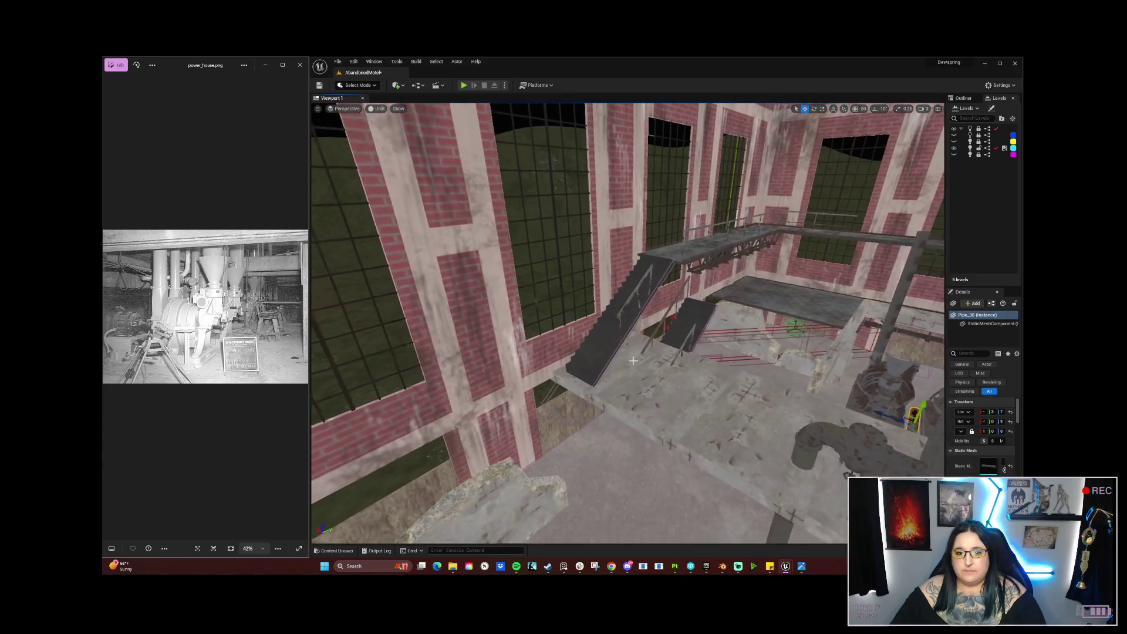
Step: Inspect the walkway's floor group, a floor piece, the railing and a truss beam
{"action": "left_click", "coordinate": [624, 363]}
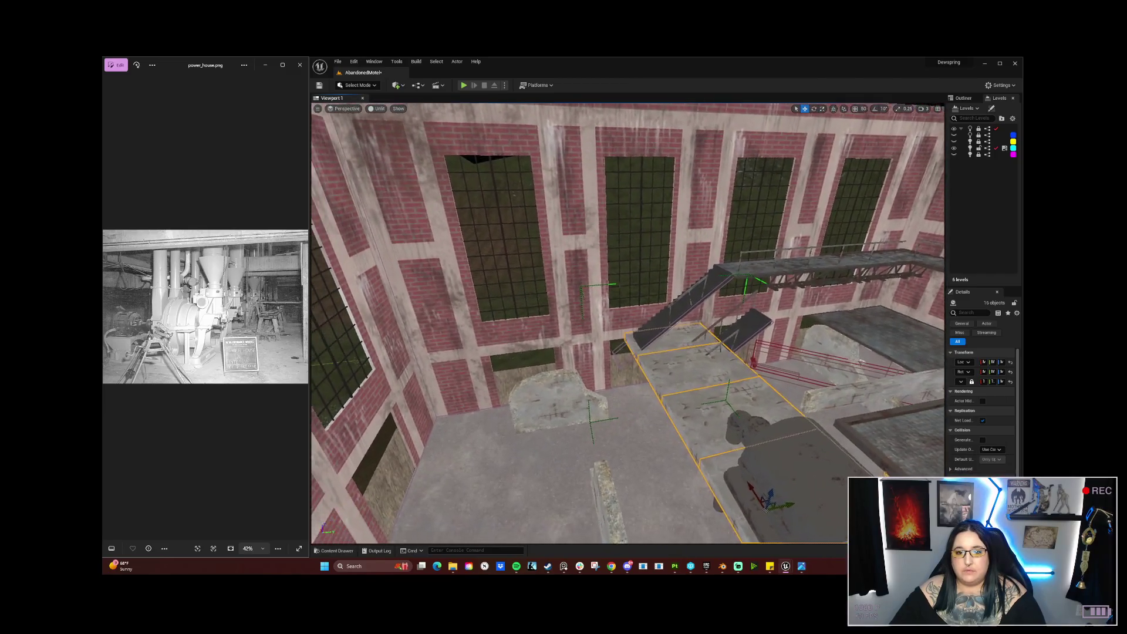
{"action": "left_click", "coordinate": [620, 435]}
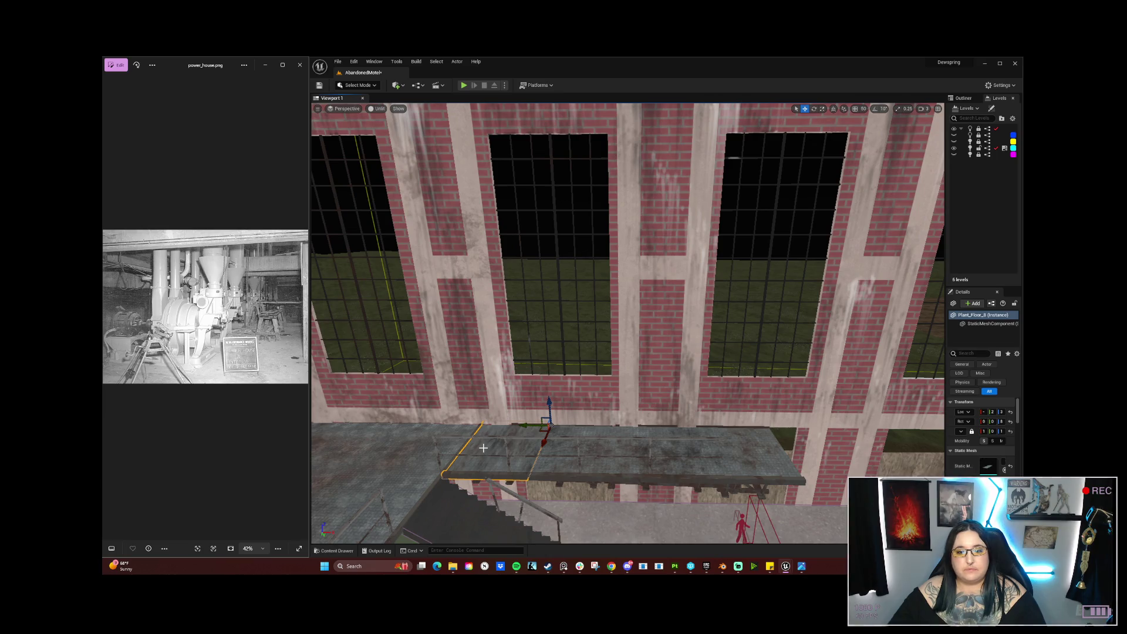
{"action": "left_click", "coordinate": [624, 457]}
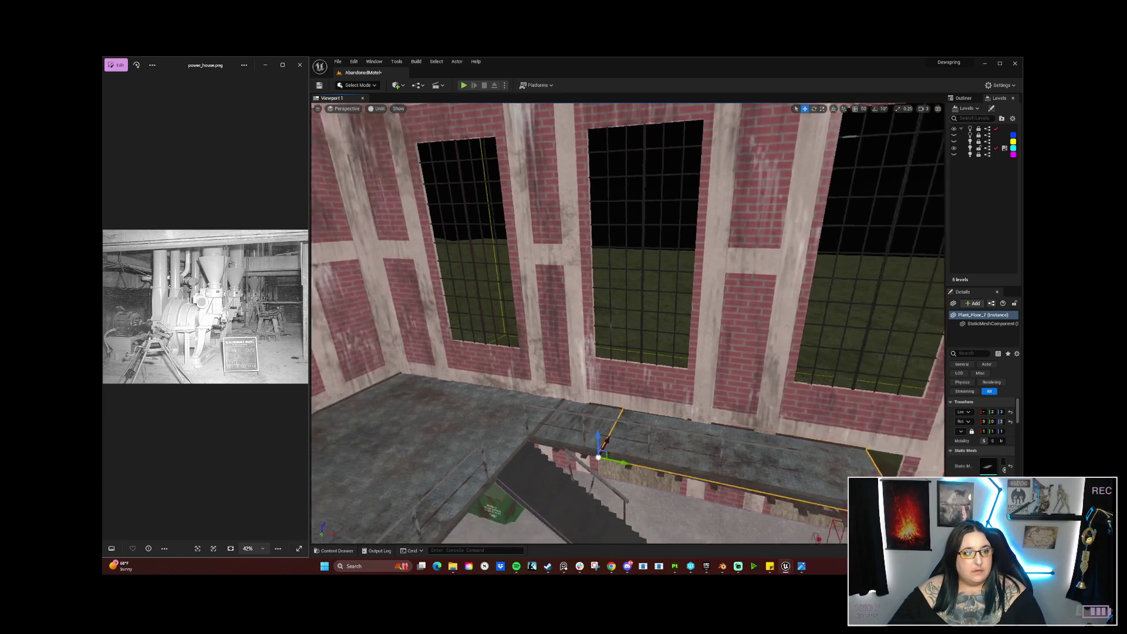
{"action": "mouse_move", "coordinate": [623, 456]}
{"action": "left_mouse_down"}
{"action": "mouse_move", "coordinate": [575, 481]}
{"action": "mouse_move", "coordinate": [575, 516]}
{"action": "mouse_move", "coordinate": [578, 490]}
{"action": "mouse_move", "coordinate": [560, 490]}
{"action": "mouse_move", "coordinate": [596, 493]}
{"action": "mouse_move", "coordinate": [541, 440]}
{"action": "left_mouse_up"}
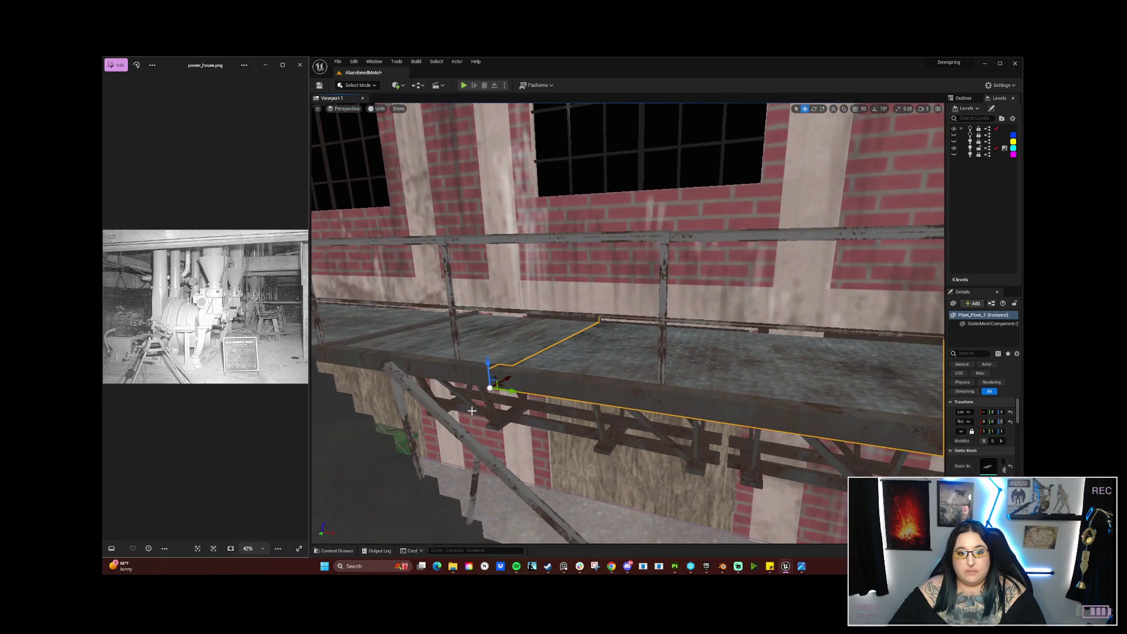
{"action": "left_click", "coordinate": [541, 441]}
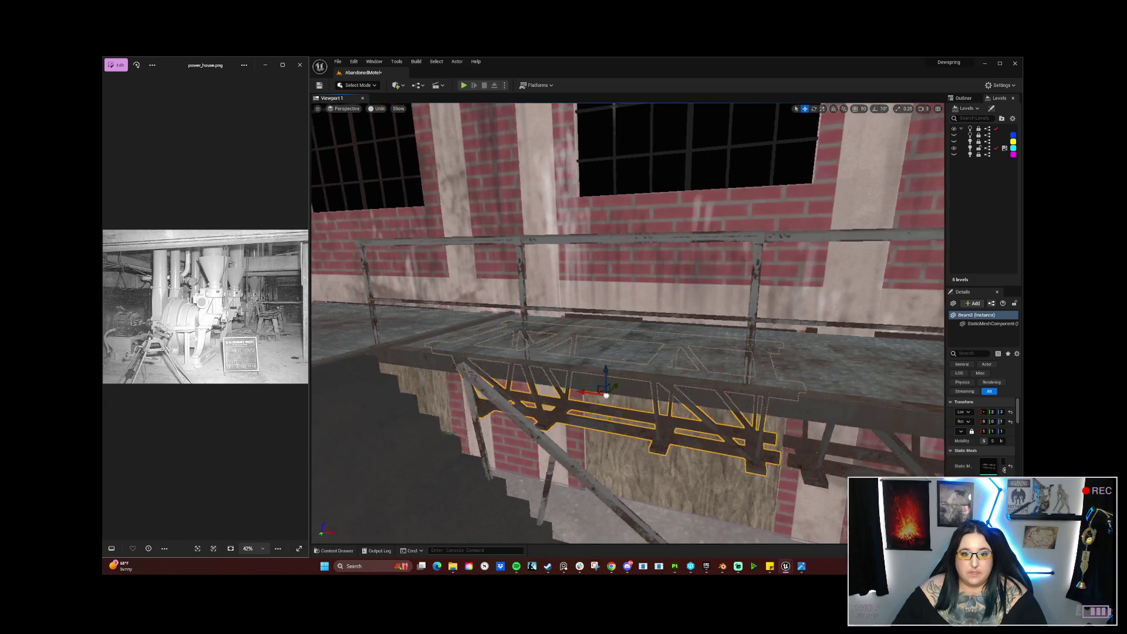
{"action": "left_click_drag", "start_coordinate": [541, 440], "coordinate": [543, 464]}
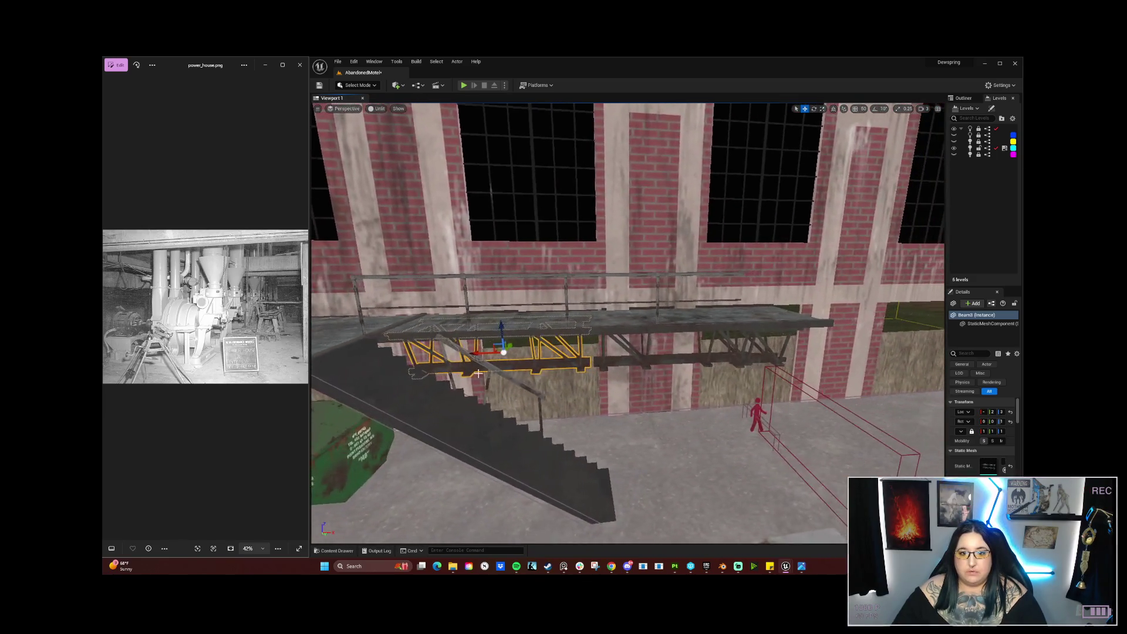
{"action": "key", "text": "Escape"}
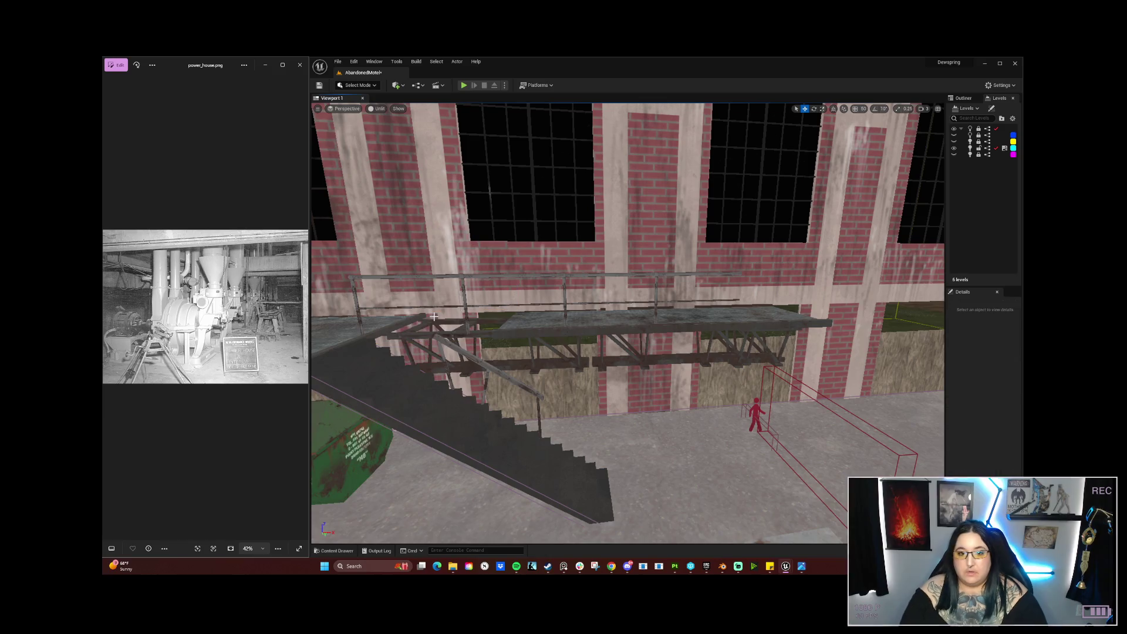
Step: Slide the walkway floor left and place a duplicate floor piece beside it
{"action": "left_click", "coordinate": [565, 333]}
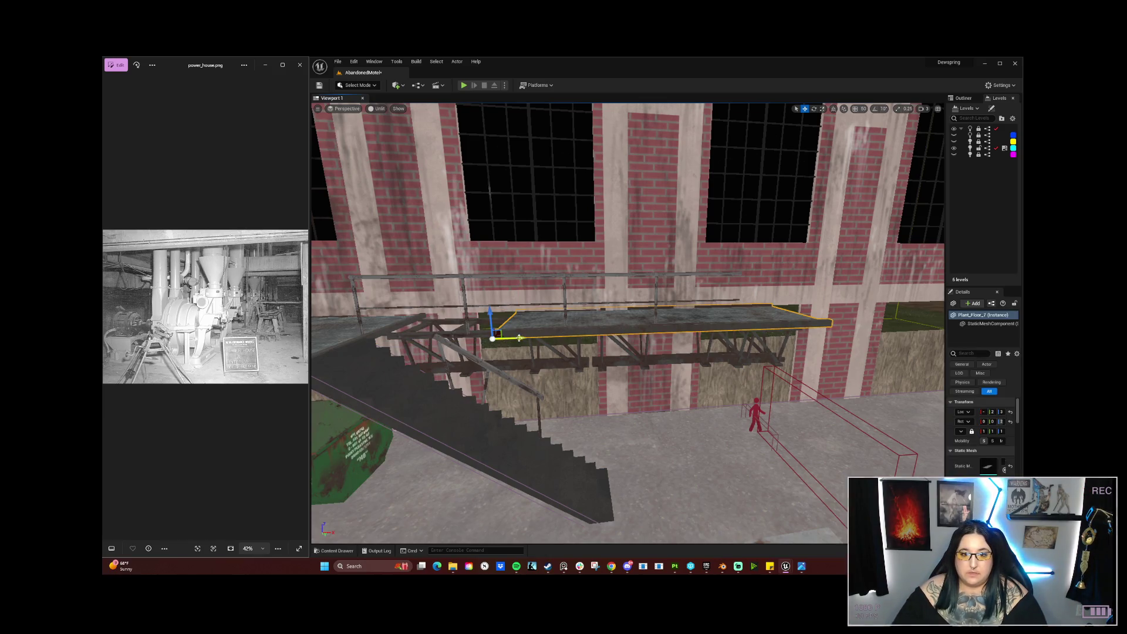
{"action": "mouse_move", "coordinate": [412, 342]}
{"action": "left_mouse_down"}
{"action": "mouse_move", "coordinate": [375, 347]}
{"action": "mouse_move", "coordinate": [626, 424]}
{"action": "mouse_move", "coordinate": [551, 290]}
{"action": "left_mouse_up"}
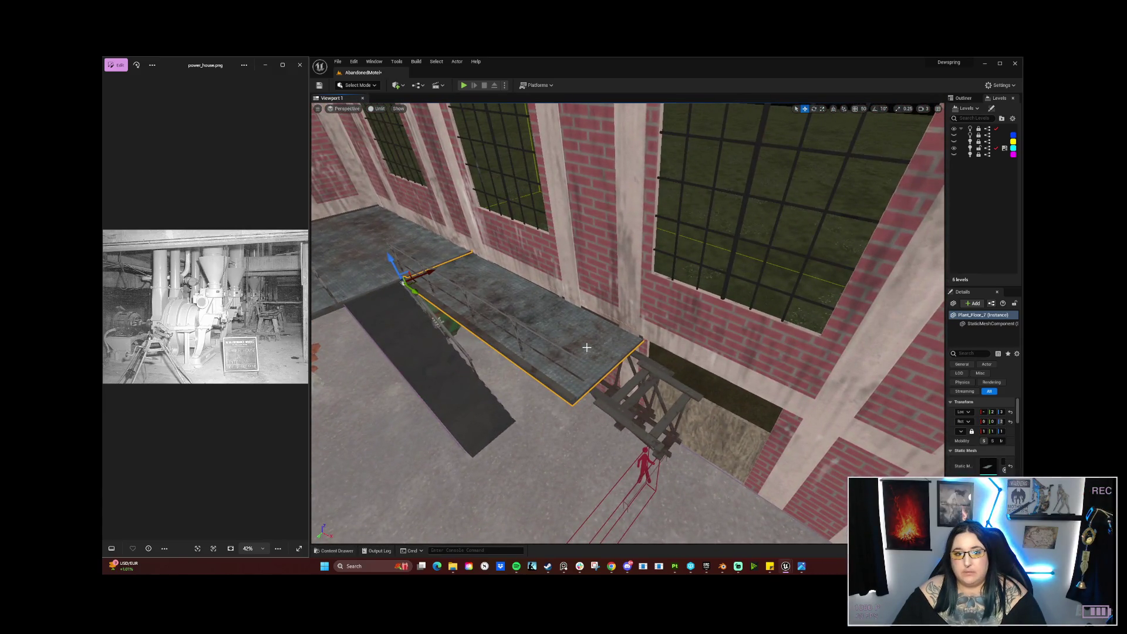
{"action": "mouse_move", "coordinate": [414, 289]}
{"action": "left_mouse_down"}
{"action": "mouse_move", "coordinate": [627, 420]}
{"action": "mouse_move", "coordinate": [607, 418]}
{"action": "mouse_move", "coordinate": [611, 328]}
{"action": "left_mouse_up"}
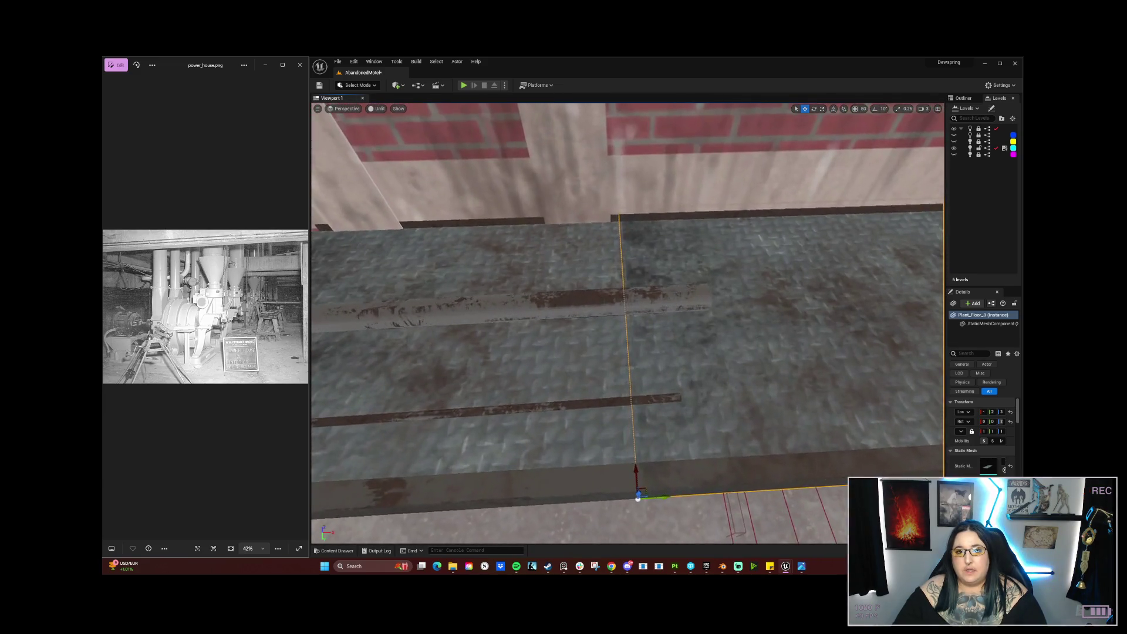
{"action": "scroll", "coordinate": [646, 431], "scroll_direction": "down", "scroll_amount": 5}
{"action": "left_click_drag", "start_coordinate": [655, 435], "coordinate": [656, 435]}
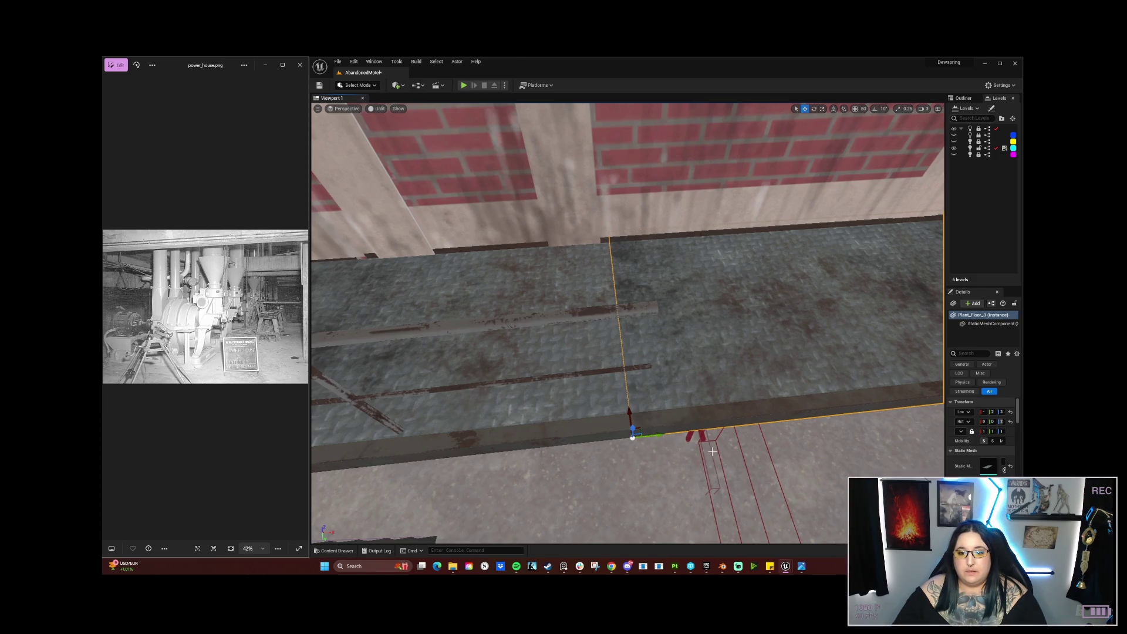
{"action": "left_click", "coordinate": [698, 437]}
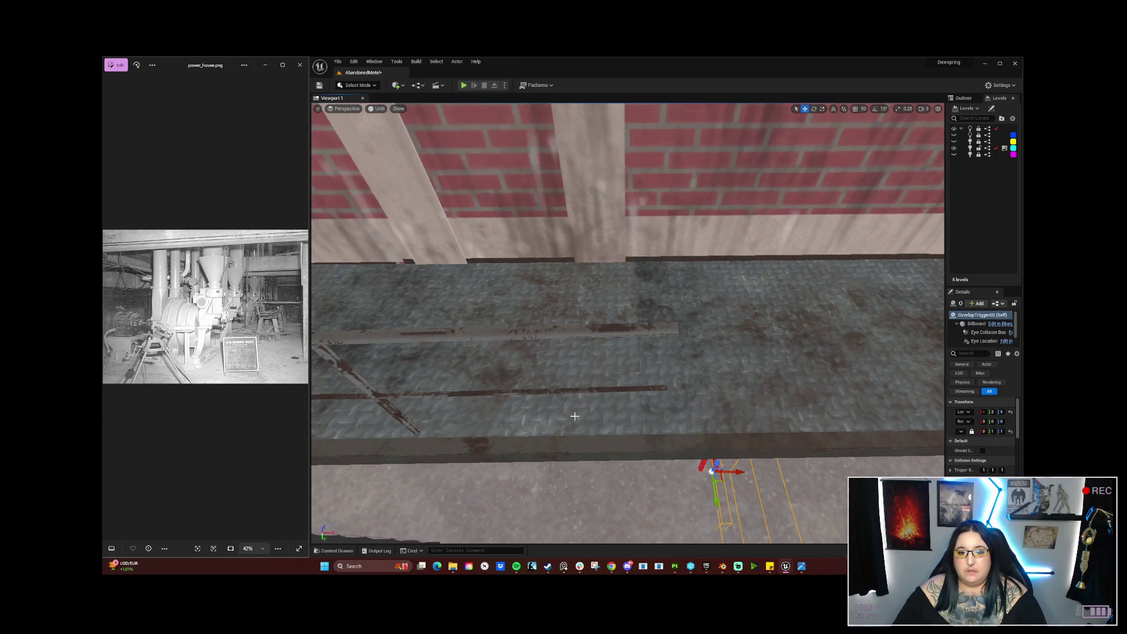
{"action": "left_click", "coordinate": [577, 416]}
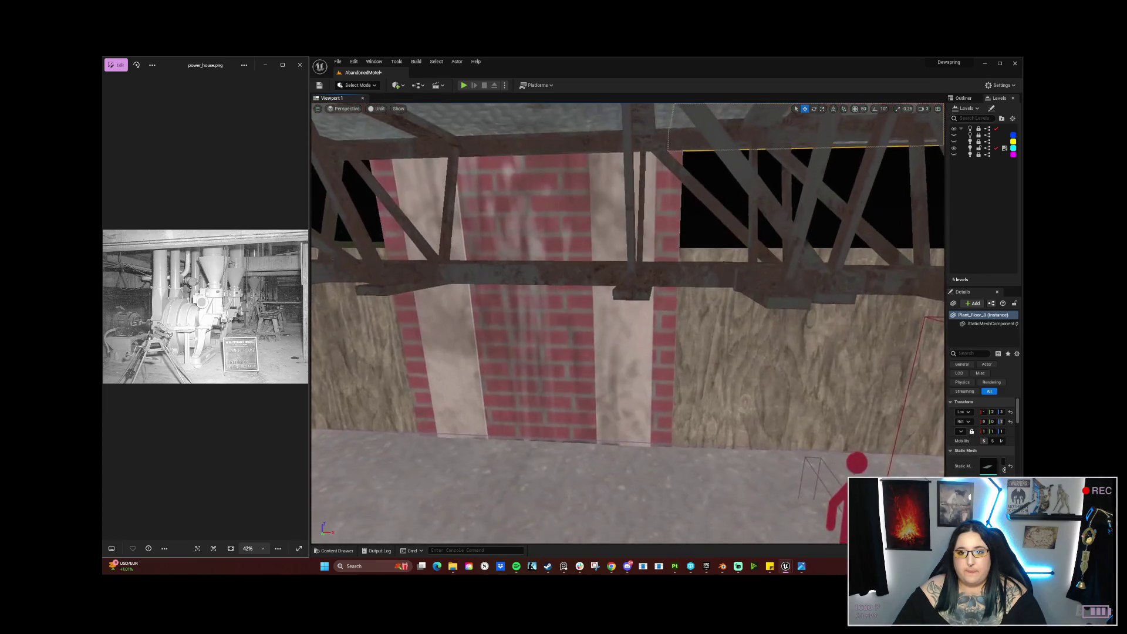
Step: Fly back along the brick wall and select a truss beam under the walkway
{"action": "key", "text": "s"}
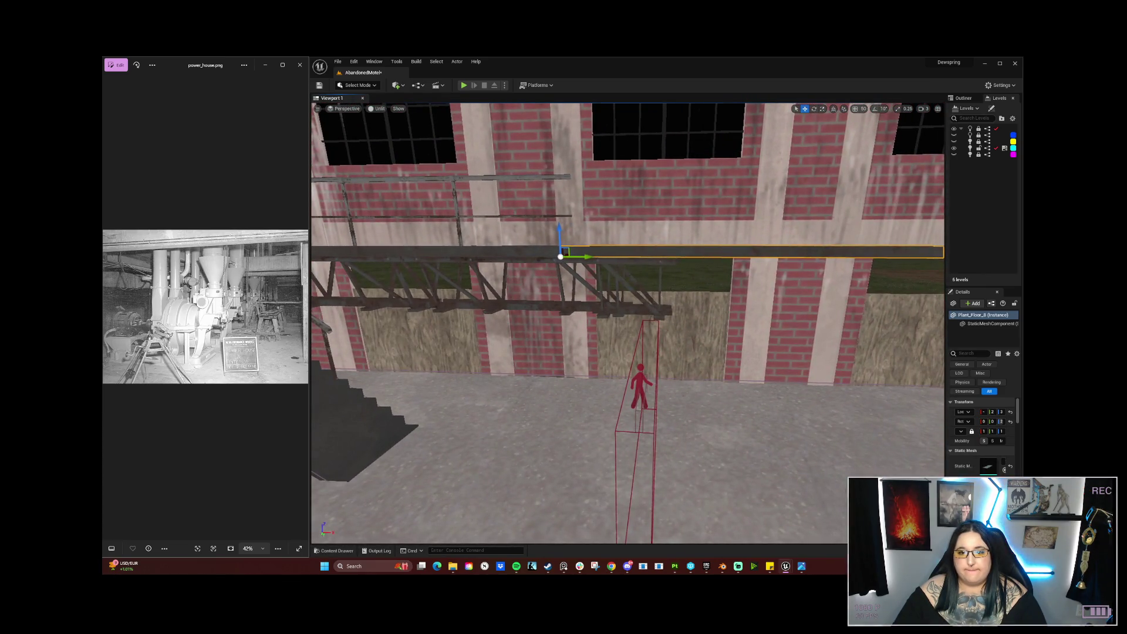
{"action": "left_click", "coordinate": [649, 308]}
{"action": "key", "text": "Escape"}
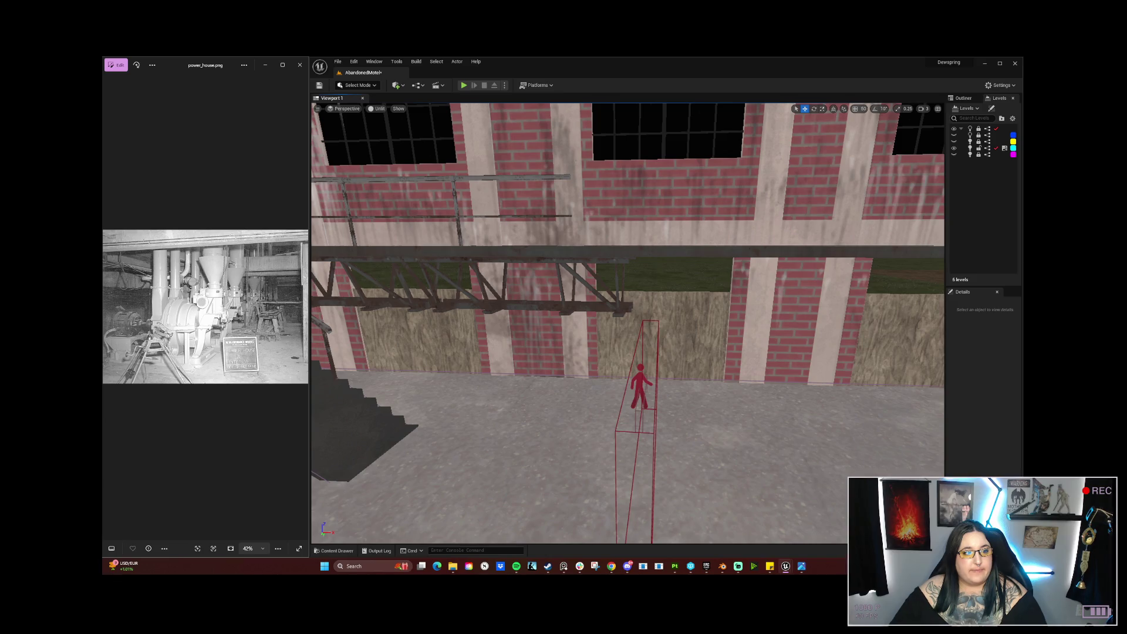
{"action": "key", "text": "s"}
{"action": "key", "text": "d"}
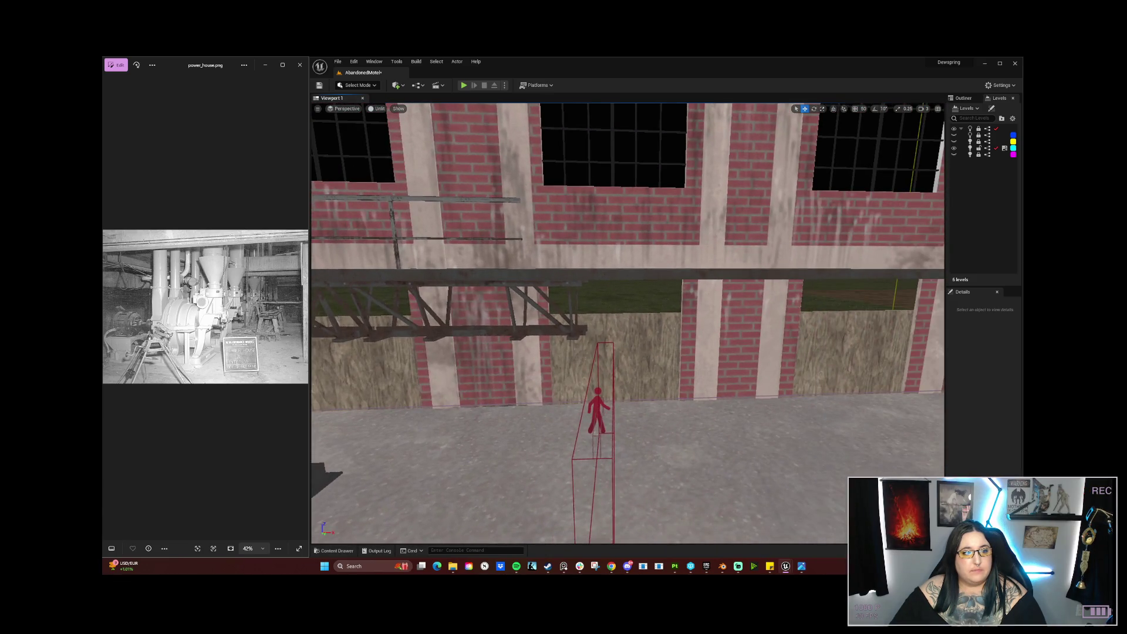
{"action": "key", "text": "a"}
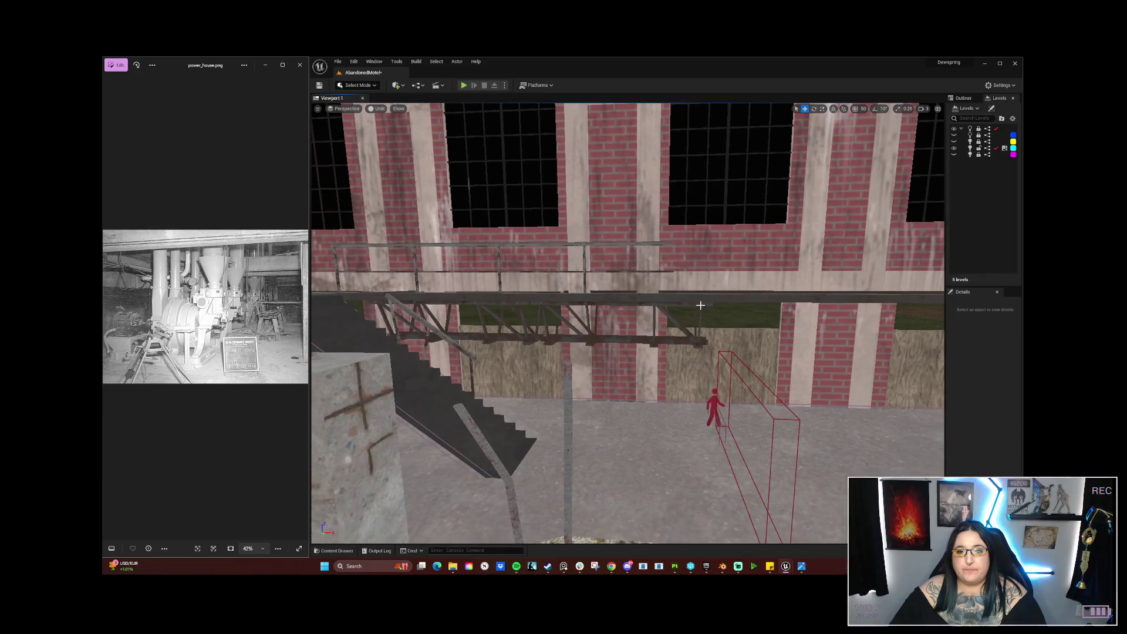
{"action": "left_click", "coordinate": [601, 321]}
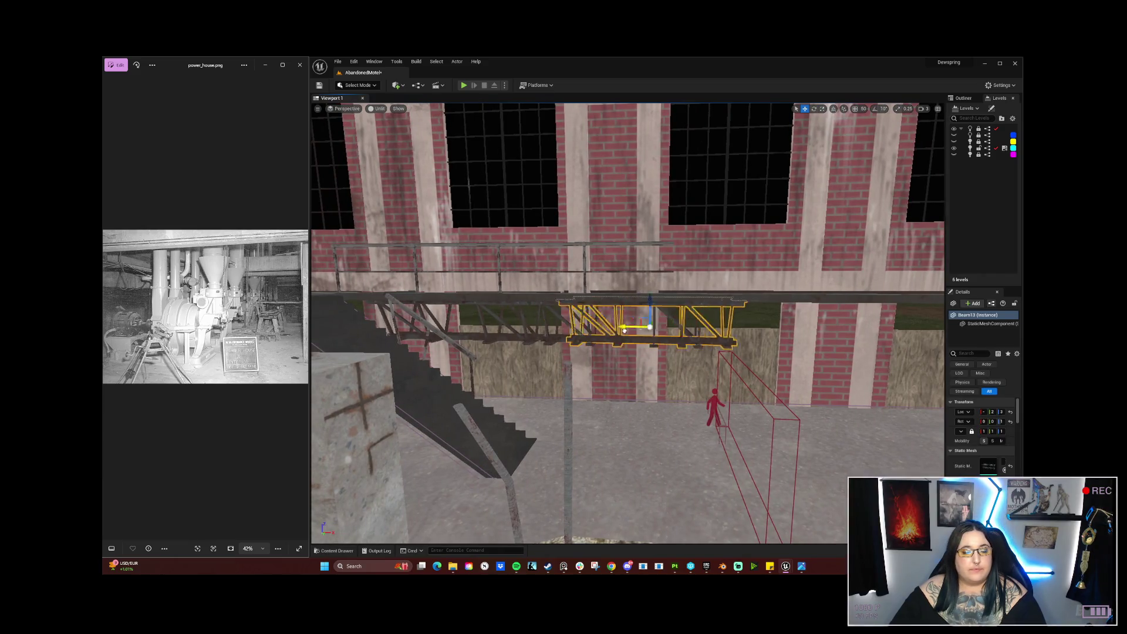
Step: Alt-drag a copy of the truss beam further right along the wall
{"action": "key", "text": "s"}
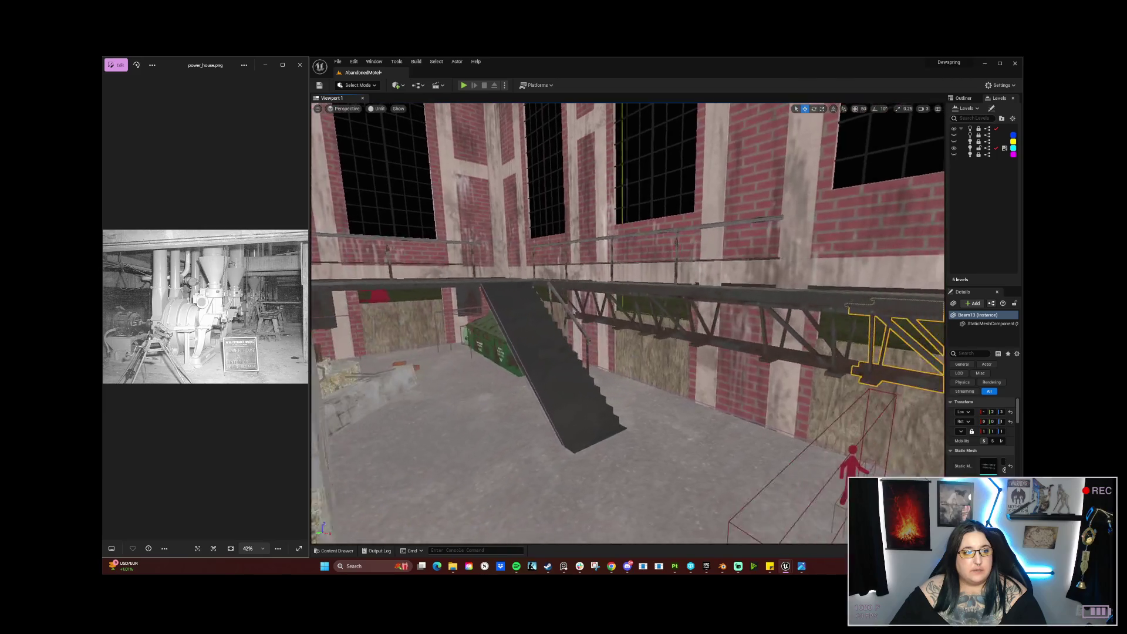
{"action": "key", "text": "w"}
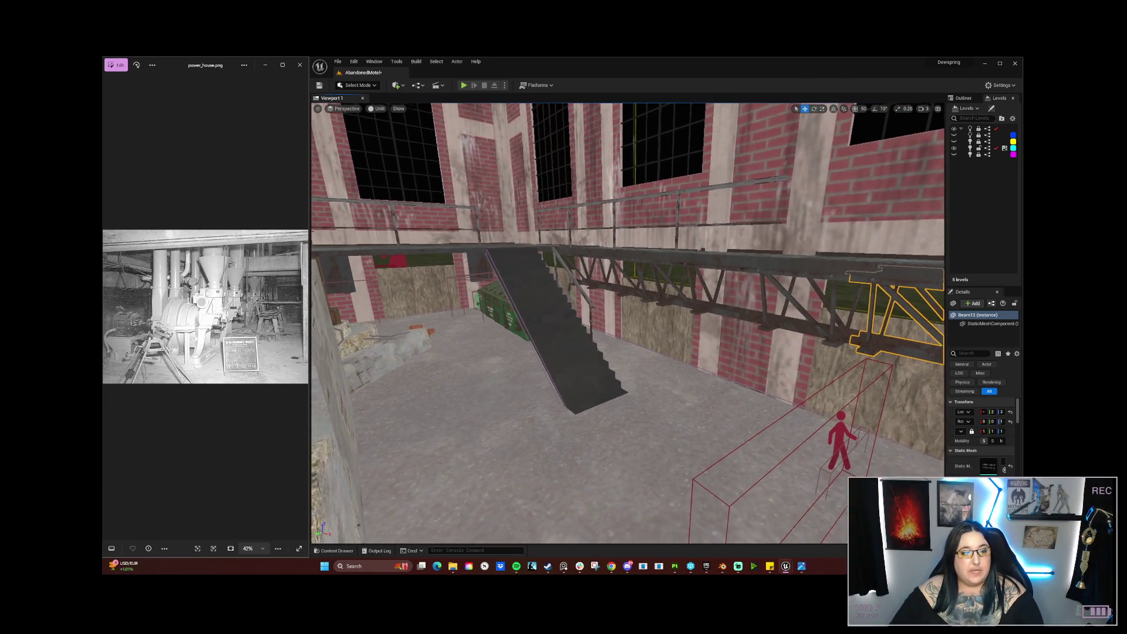
{"action": "key", "text": "s"}
{"action": "key", "text": "e"}
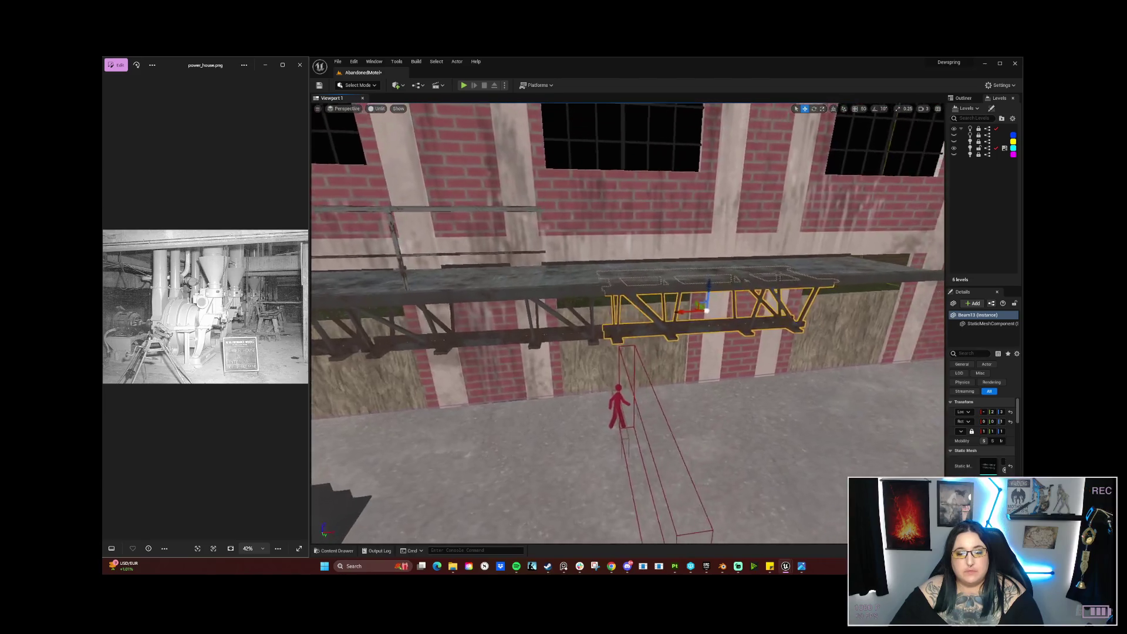
{"action": "key", "text": "q"}
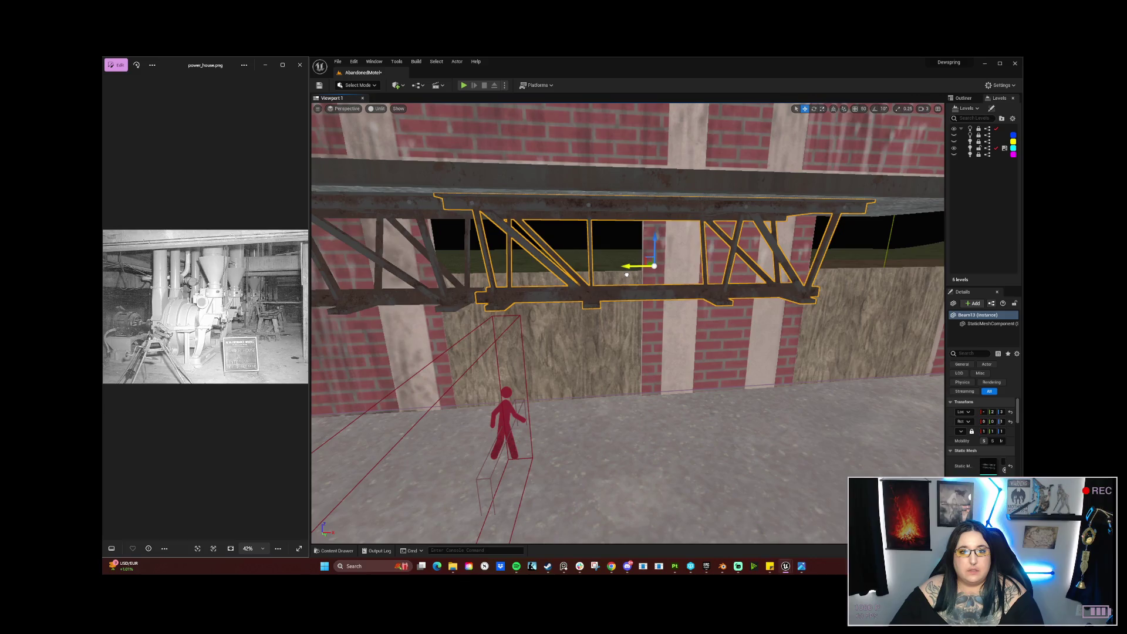
{"action": "key", "text": "s"}
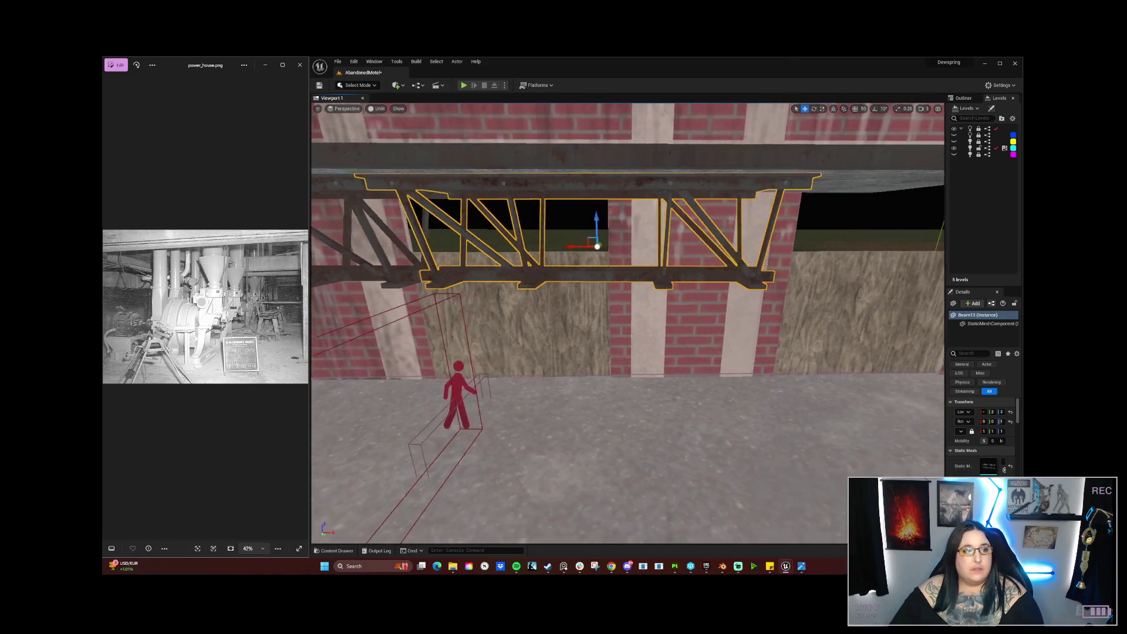
{"action": "key", "text": "e"}
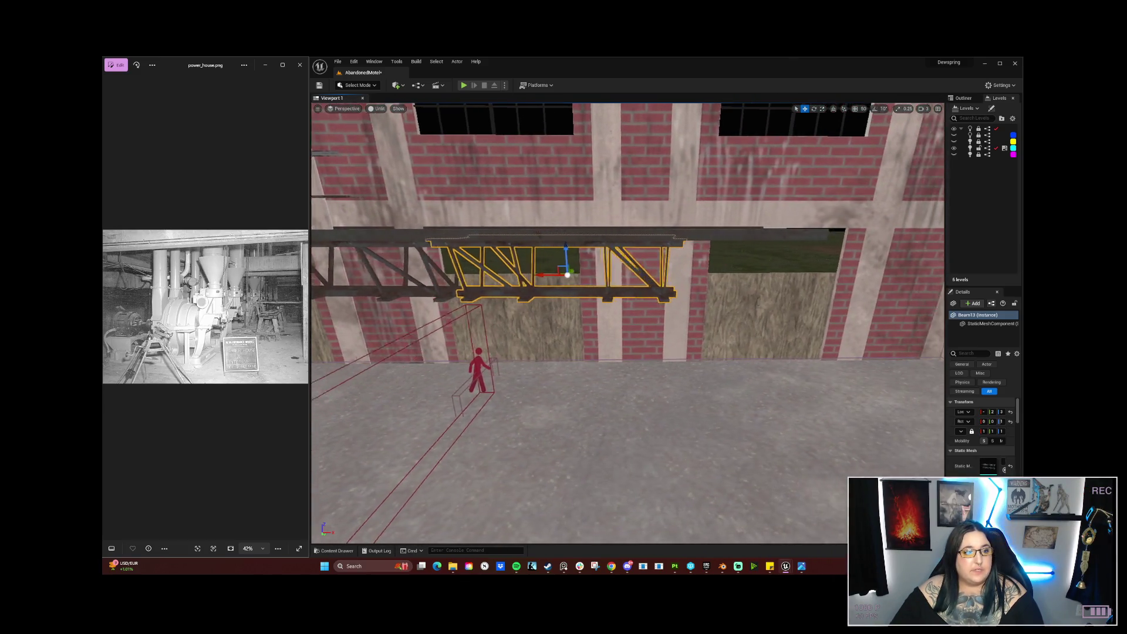
{"action": "key", "text": "w"}
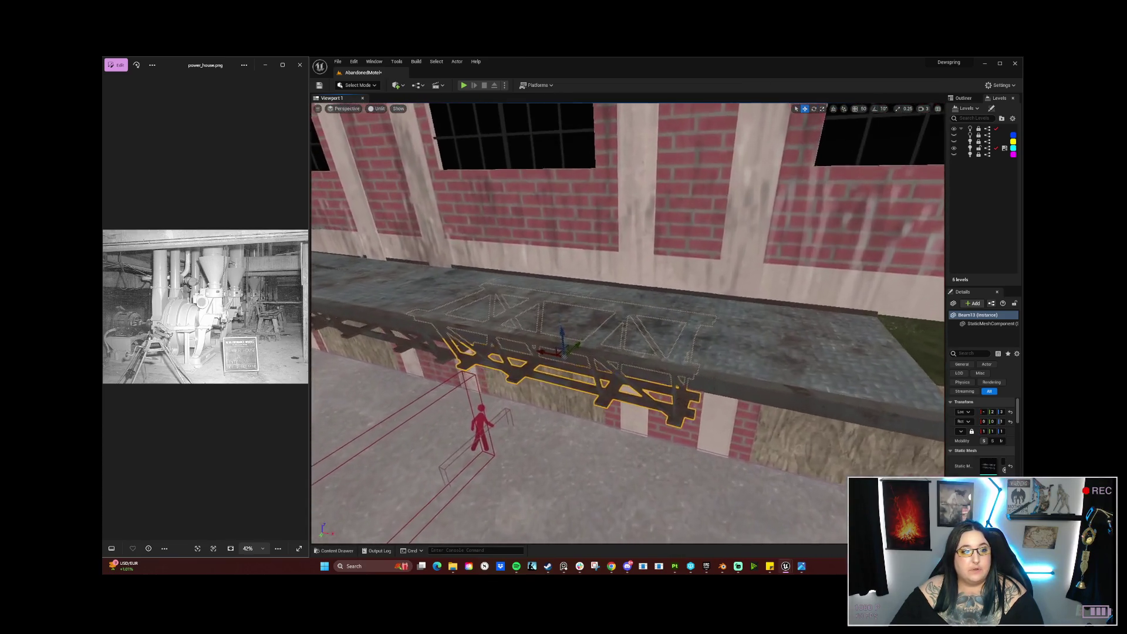
{"action": "left_click", "coordinate": [697, 357]}
{"action": "key", "text": "s"}
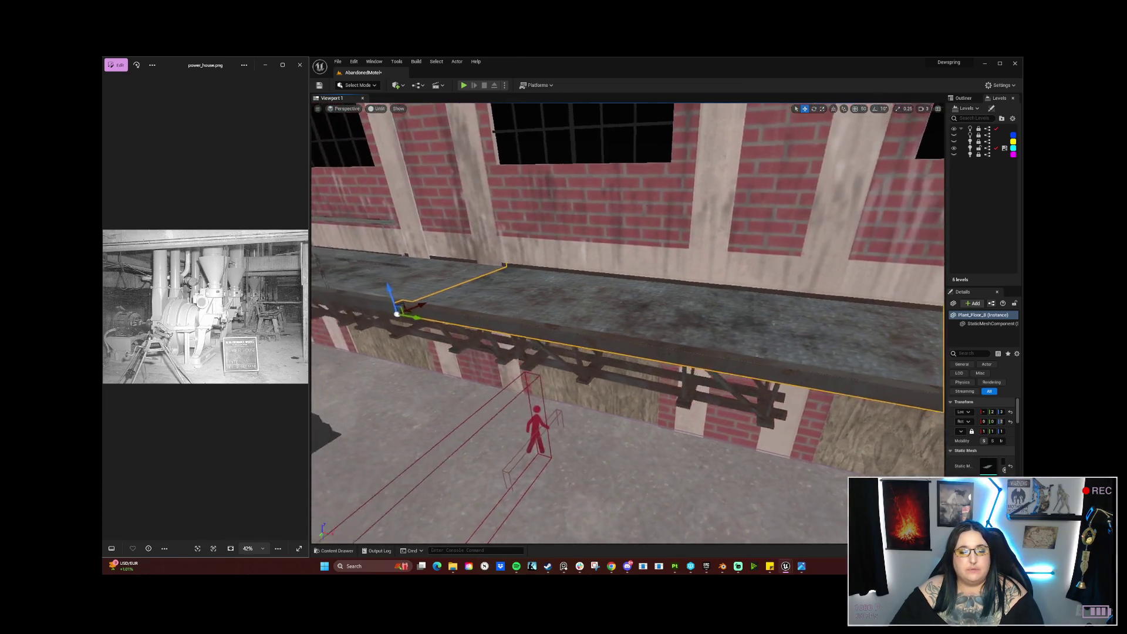
{"action": "left_click", "coordinate": [626, 389]}
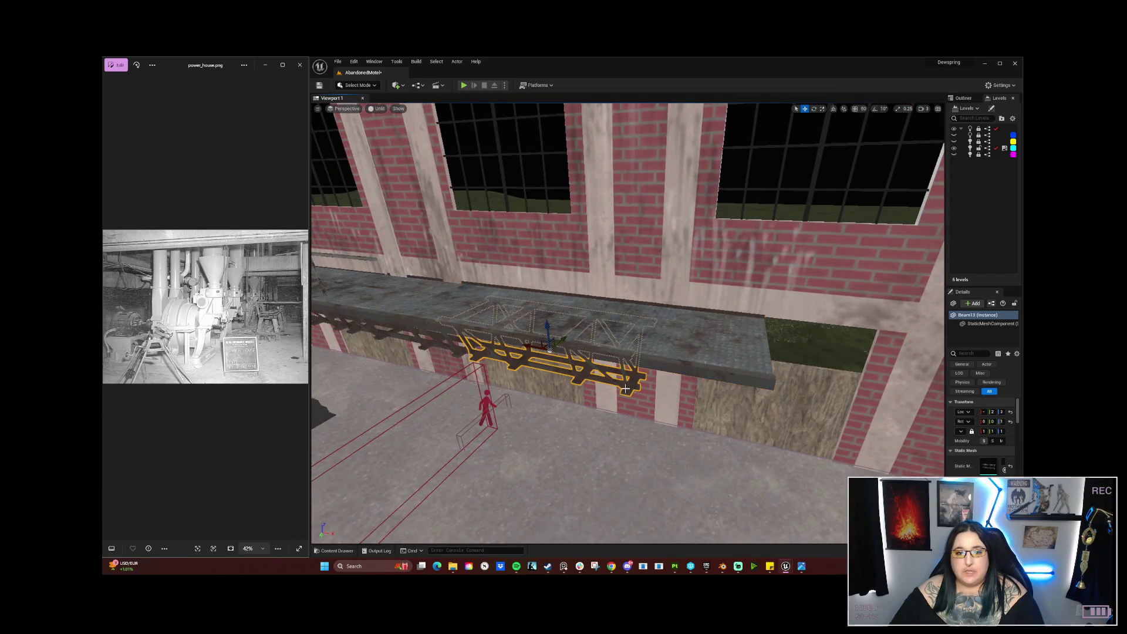
{"action": "left_click_drag", "start_coordinate": [526, 346], "coordinate": [723, 393]}
Step: Alt-drag a copy of floor slab Plant_Floor_8 further right along the wall
{"action": "left_click", "coordinate": [675, 332]}
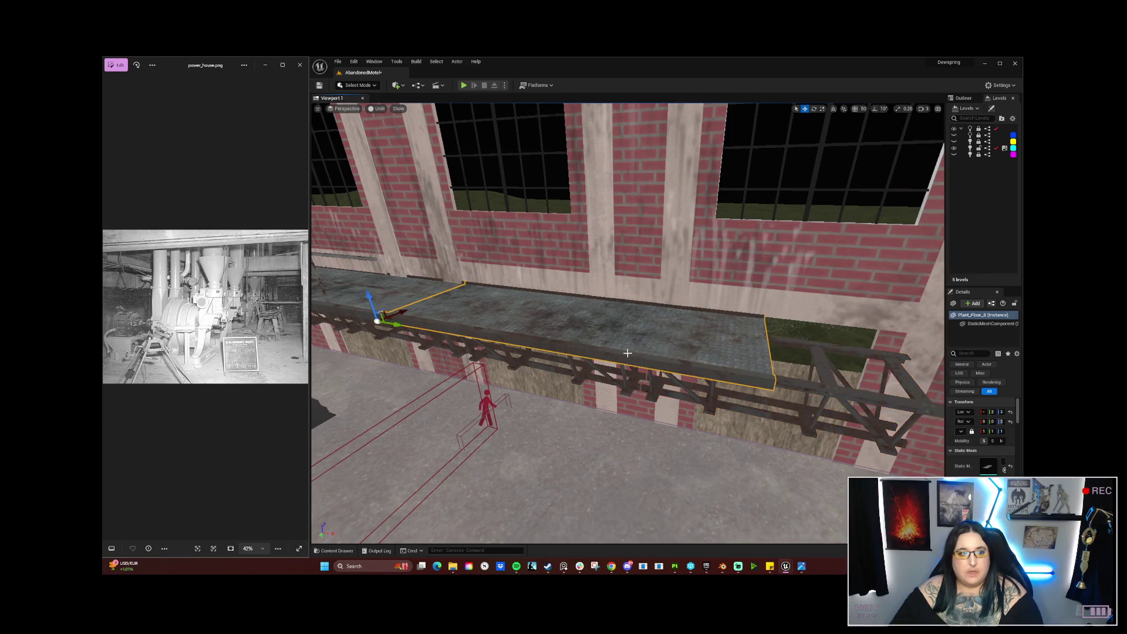
{"action": "mouse_move", "coordinate": [345, 321]}
{"action": "left_mouse_down"}
{"action": "mouse_move", "coordinate": [809, 404]}
{"action": "mouse_move", "coordinate": [763, 397]}
{"action": "left_mouse_up"}
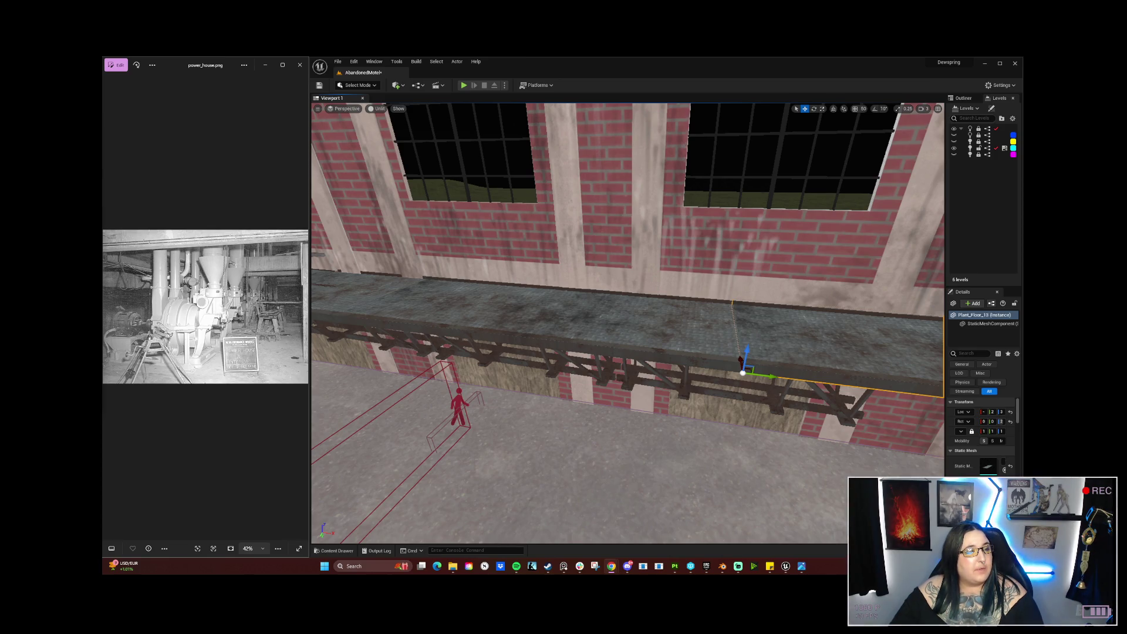
{"action": "key", "text": "alt+Tab"}
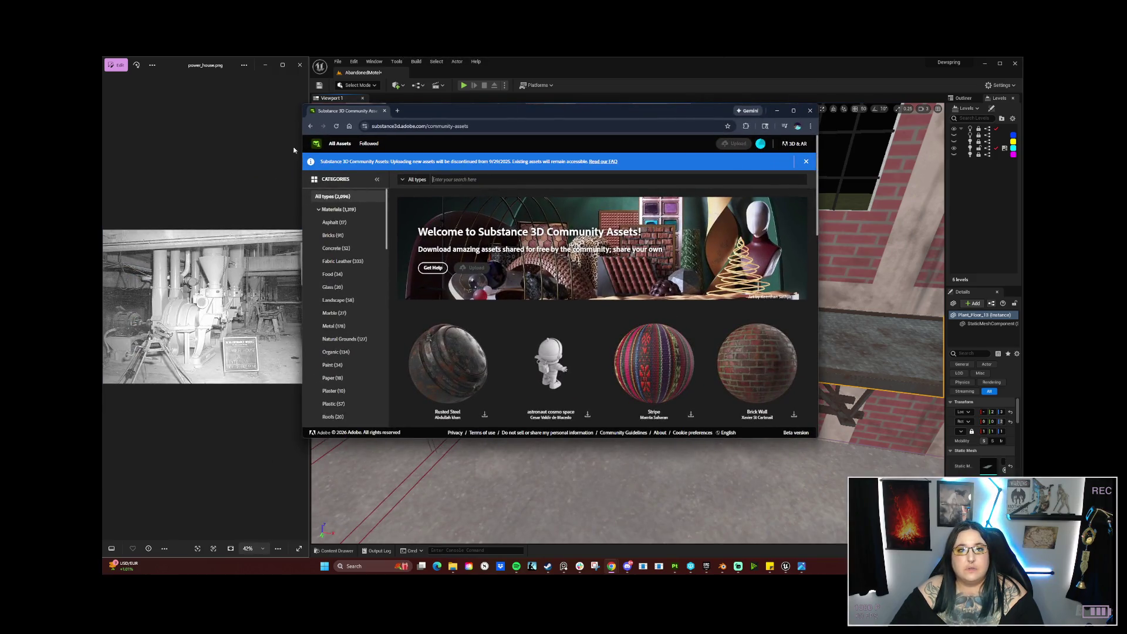
{"action": "left_click", "coordinate": [810, 112]}
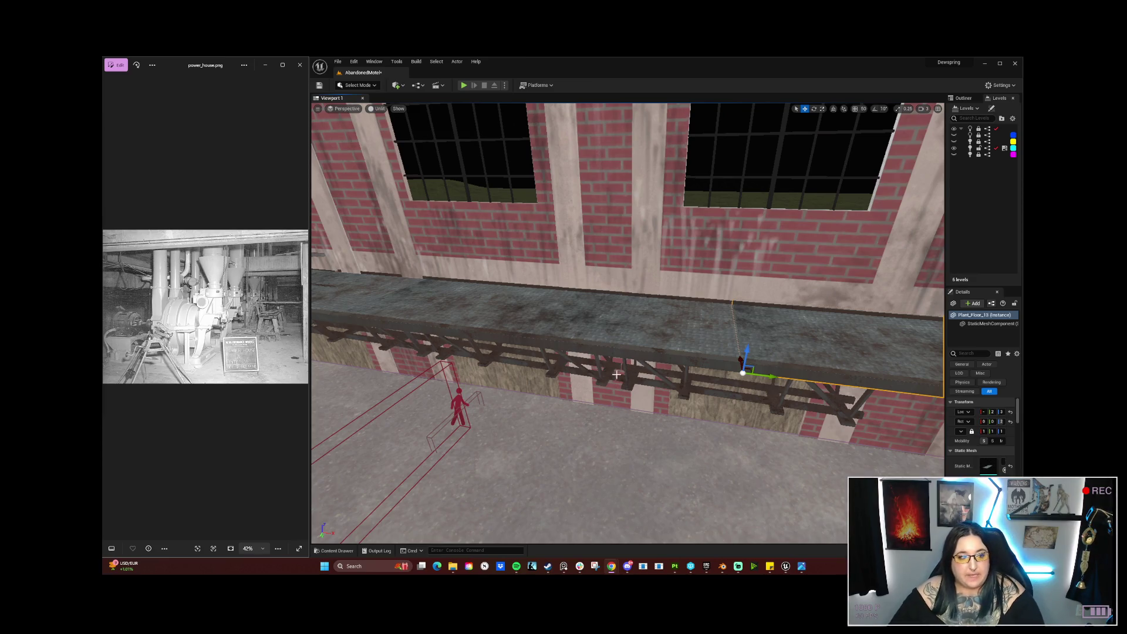
Step: Select walkway plank Plant_Floor_6 plus its adjoining section, then fly close to that corner
{"action": "scroll", "coordinate": [812, 349], "scroll_direction": "up", "scroll_amount": 2}
{"action": "mouse_move", "coordinate": [812, 348]}
{"action": "left_mouse_down"}
{"action": "mouse_move", "coordinate": [587, 358]}
{"action": "mouse_move", "coordinate": [592, 418]}
{"action": "mouse_move", "coordinate": [587, 367]}
{"action": "mouse_move", "coordinate": [587, 399]}
{"action": "mouse_move", "coordinate": [564, 370]}
{"action": "mouse_move", "coordinate": [581, 387]}
{"action": "mouse_move", "coordinate": [575, 378]}
{"action": "left_mouse_up"}
{"action": "left_click", "coordinate": [430, 337]}
{"action": "left_click", "coordinate": [565, 341], "text": "ctrl"}
{"action": "left_click_drag", "start_coordinate": [566, 340], "coordinate": [540, 382]}
{"action": "left_click_drag", "start_coordinate": [657, 335], "coordinate": [658, 335]}
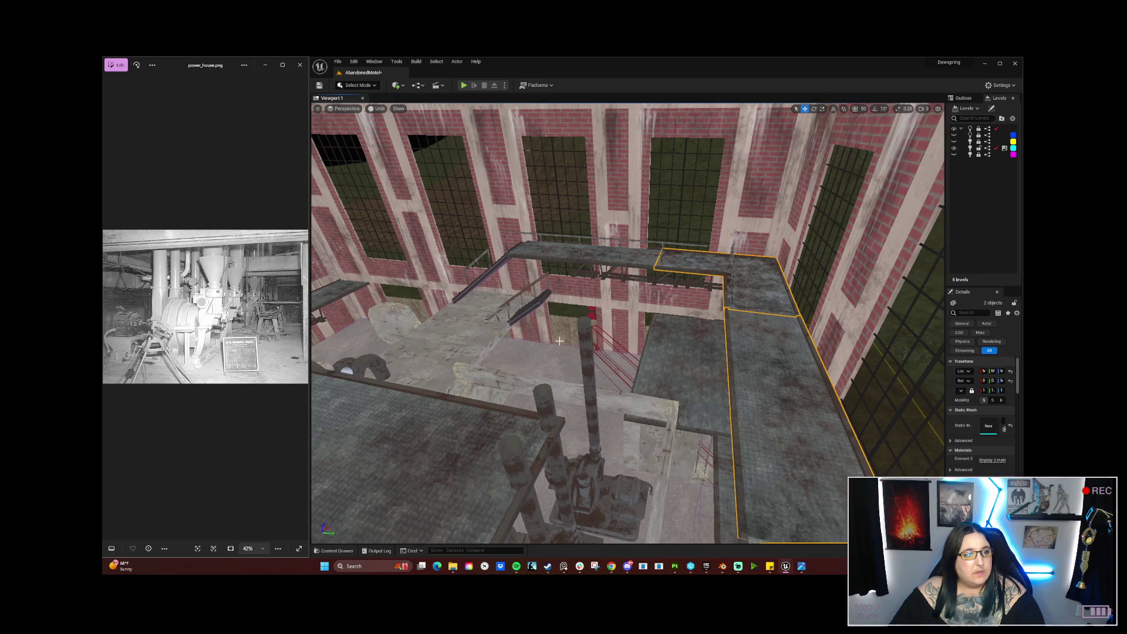
{"action": "mouse_move", "coordinate": [786, 381]}
{"action": "left_mouse_down"}
{"action": "mouse_move", "coordinate": [734, 389]}
{"action": "mouse_move", "coordinate": [733, 425]}
{"action": "mouse_move", "coordinate": [722, 402]}
{"action": "mouse_move", "coordinate": [742, 295]}
{"action": "left_mouse_up"}
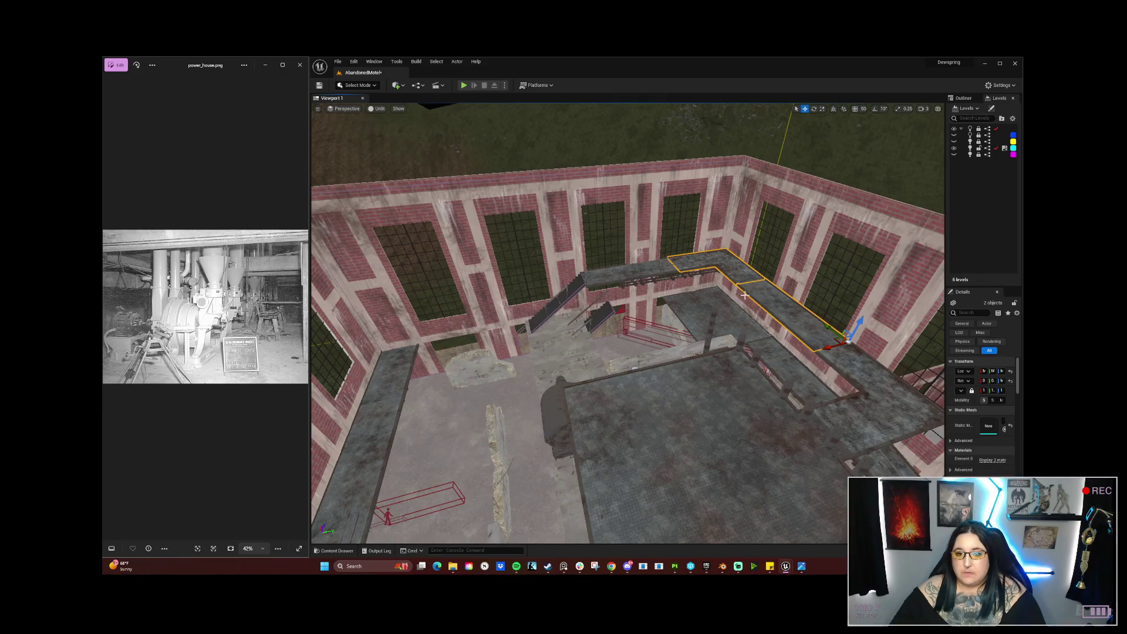
Step: Move the L-shaped walkway slabs over to the left side of the hall
{"action": "left_click_drag", "start_coordinate": [824, 350], "coordinate": [476, 442]}
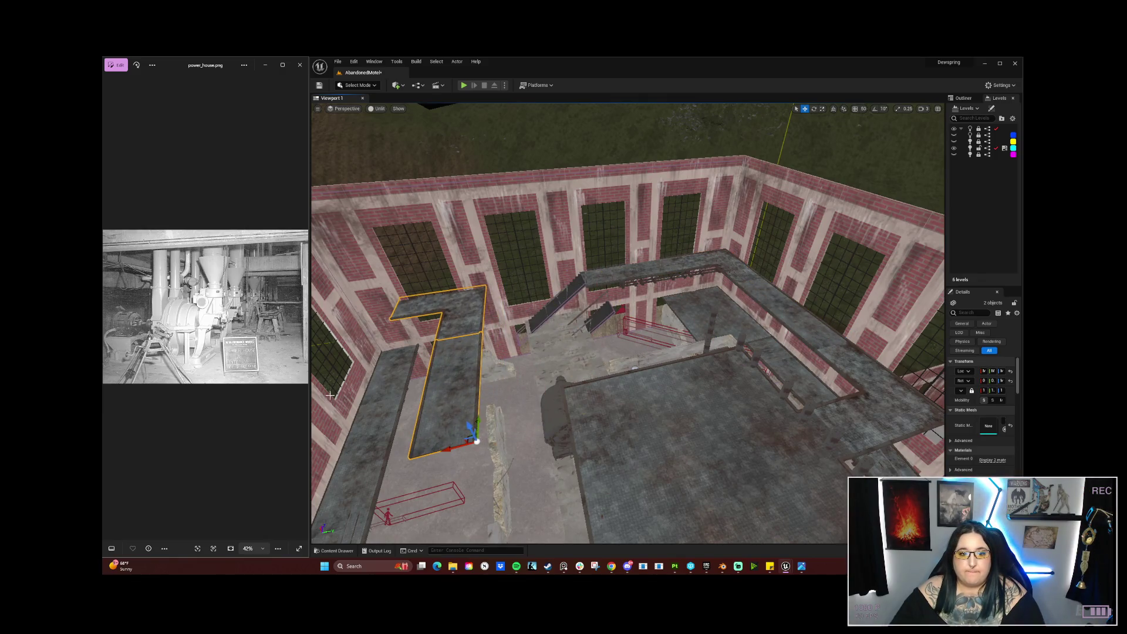
{"action": "key", "text": "Escape"}
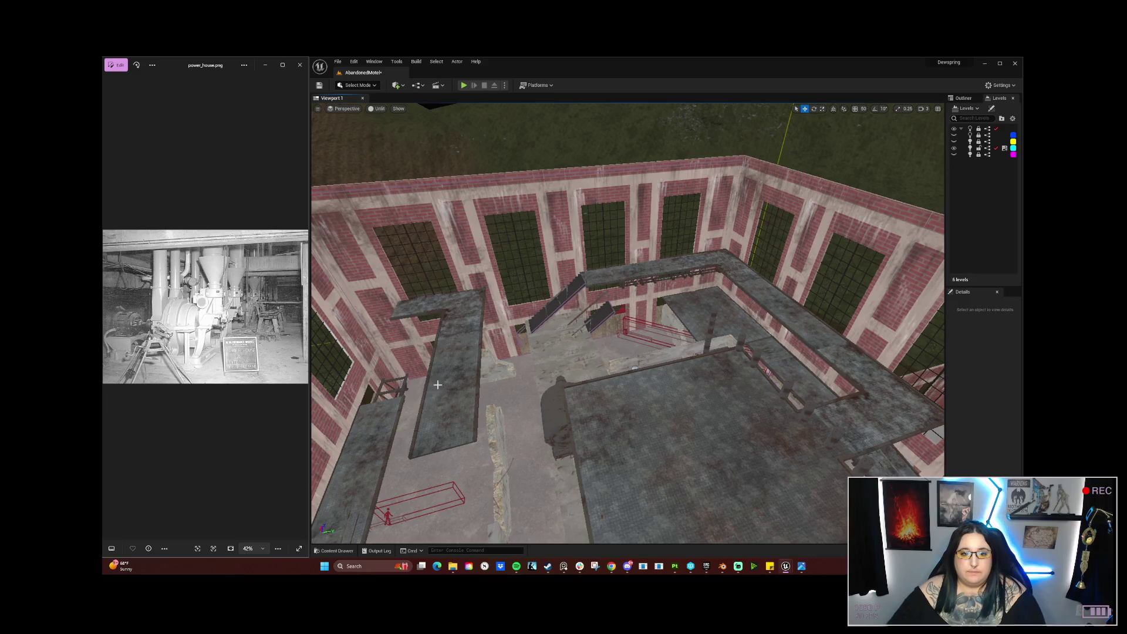
{"action": "left_click", "coordinate": [432, 387]}
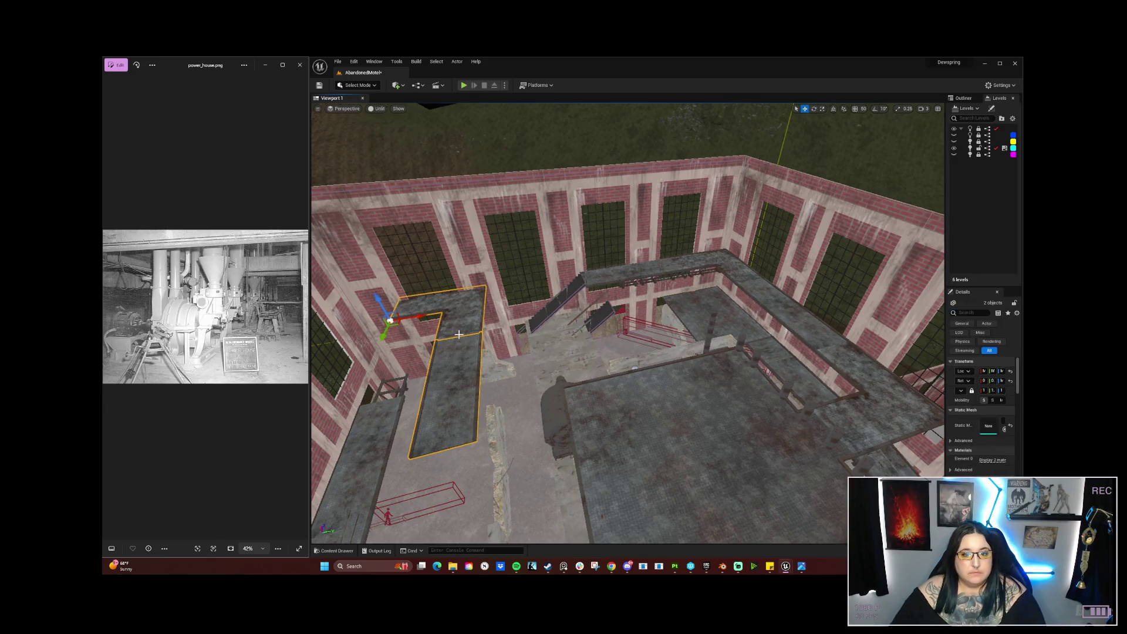
Step: Rotate the walkway slabs about 90° and fit them into the corner against the windowed walls
{"action": "key", "text": "e"}
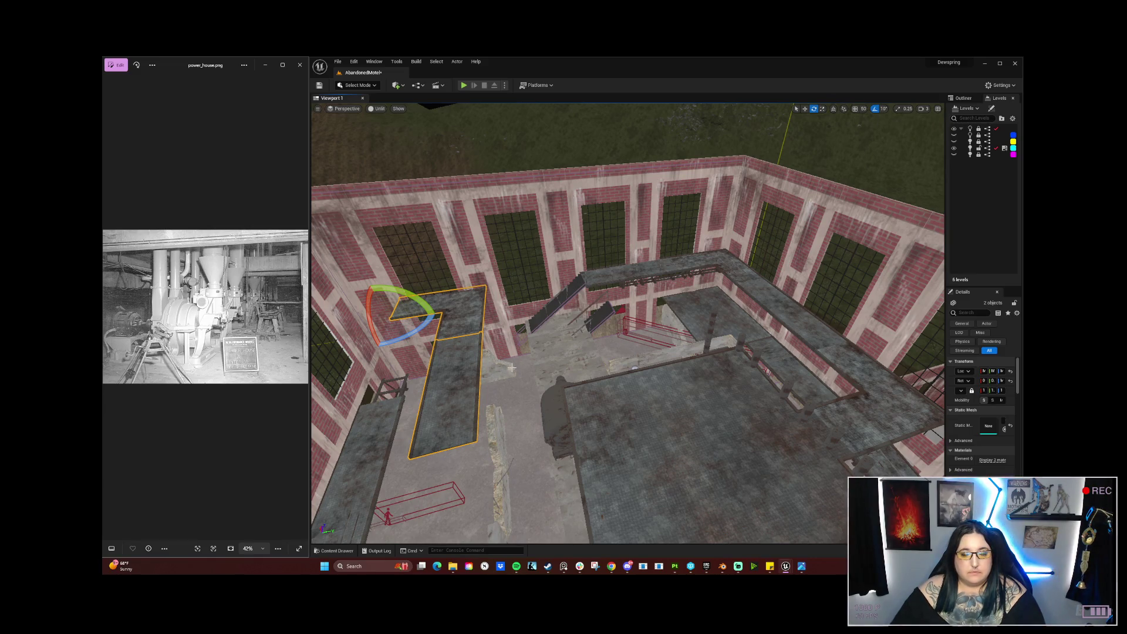
{"action": "mouse_move", "coordinate": [505, 344]}
{"action": "left_mouse_down"}
{"action": "mouse_move", "coordinate": [531, 305]}
{"action": "mouse_move", "coordinate": [534, 270]}
{"action": "mouse_move", "coordinate": [601, 319]}
{"action": "left_mouse_up"}
{"action": "left_click_drag", "start_coordinate": [698, 290], "coordinate": [776, 288]}
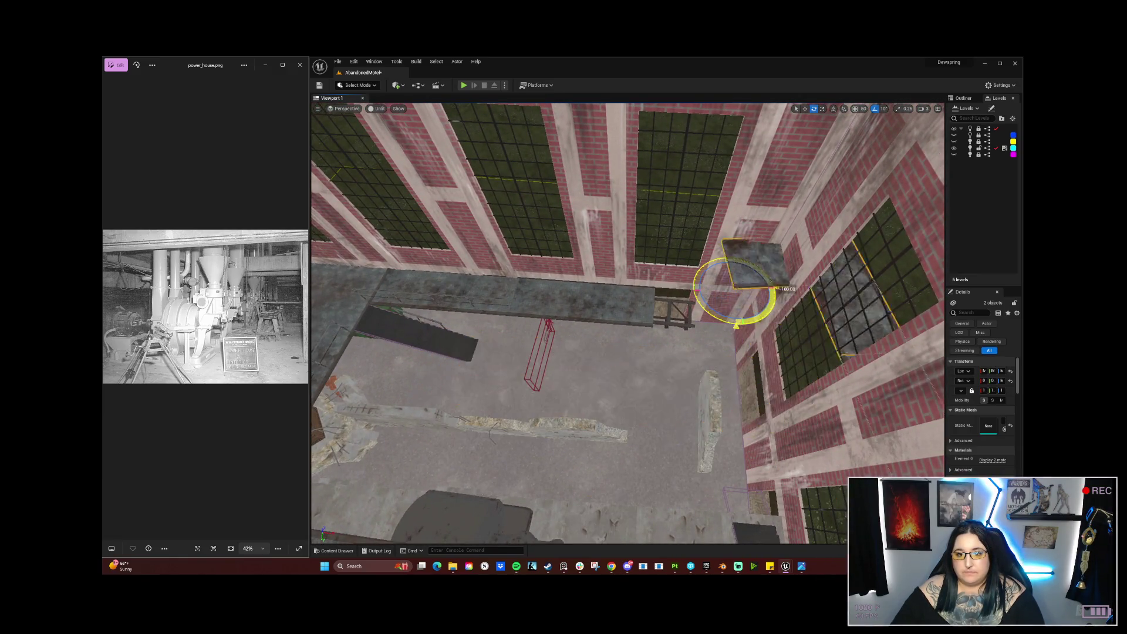
{"action": "key", "text": "w"}
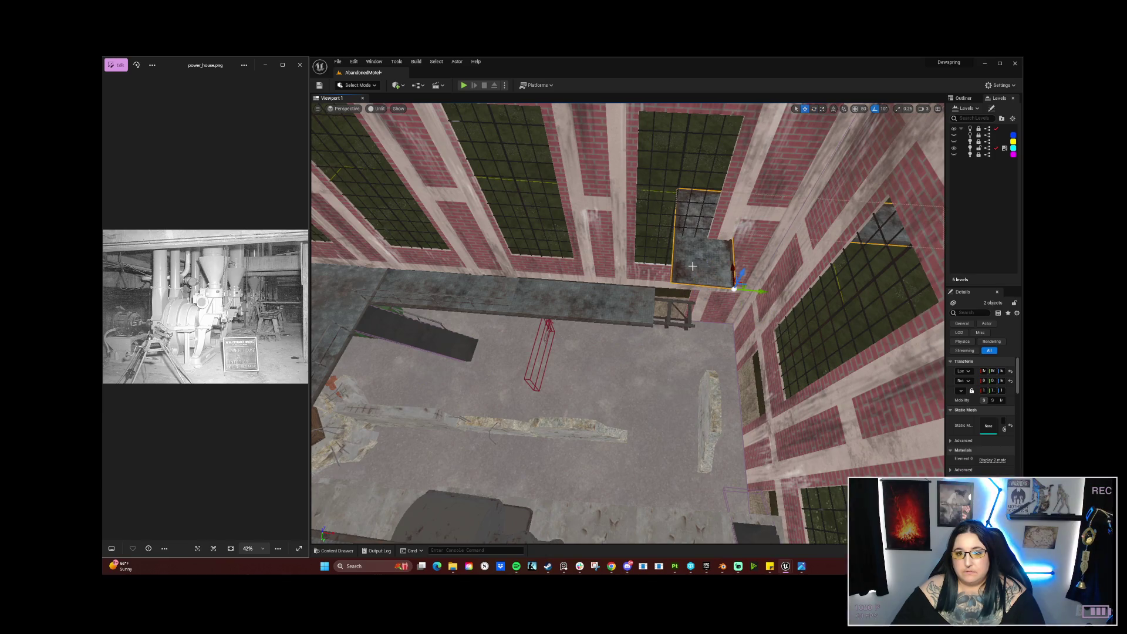
{"action": "mouse_move", "coordinate": [721, 318]}
{"action": "left_mouse_down"}
{"action": "mouse_move", "coordinate": [669, 293]}
{"action": "mouse_move", "coordinate": [677, 305]}
{"action": "mouse_move", "coordinate": [634, 194]}
{"action": "mouse_move", "coordinate": [616, 206]}
{"action": "left_mouse_up"}
{"action": "key", "text": "w"}
{"action": "mouse_move", "coordinate": [639, 282]}
{"action": "left_mouse_down"}
{"action": "mouse_move", "coordinate": [640, 405]}
{"action": "mouse_move", "coordinate": [622, 443]}
{"action": "left_mouse_up"}
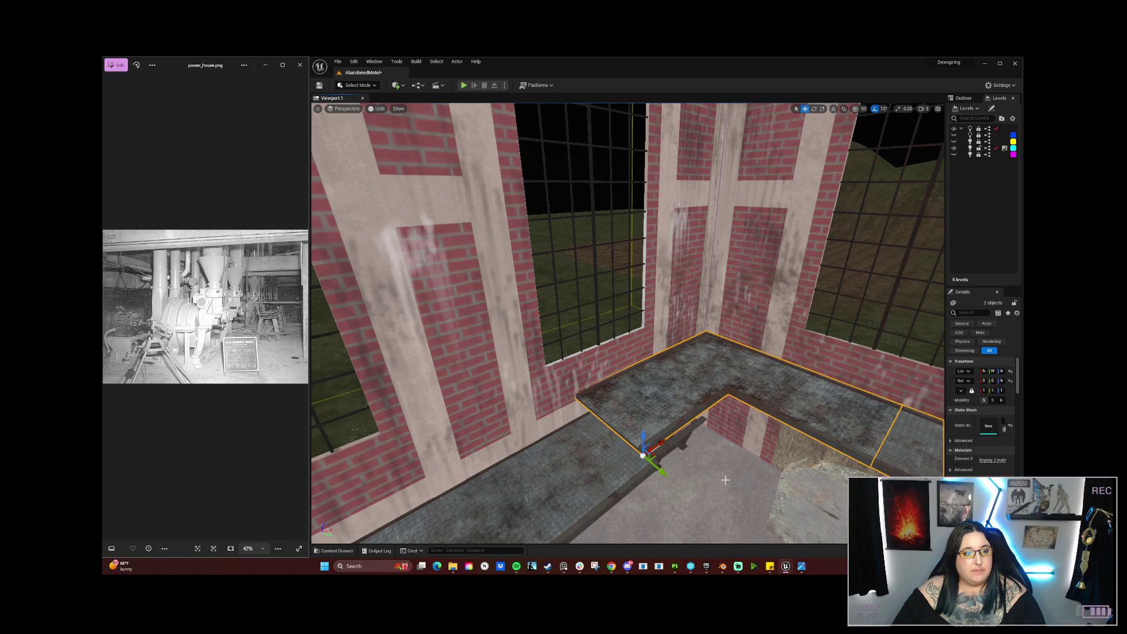
Step: Slide the floor slab further along the walkway at the wall corner
{"action": "mouse_move", "coordinate": [587, 323]}
{"action": "left_mouse_down"}
{"action": "mouse_move", "coordinate": [505, 320]}
{"action": "mouse_move", "coordinate": [505, 364]}
{"action": "left_mouse_up"}
{"action": "left_click_drag", "start_coordinate": [645, 463], "coordinate": [684, 463]}
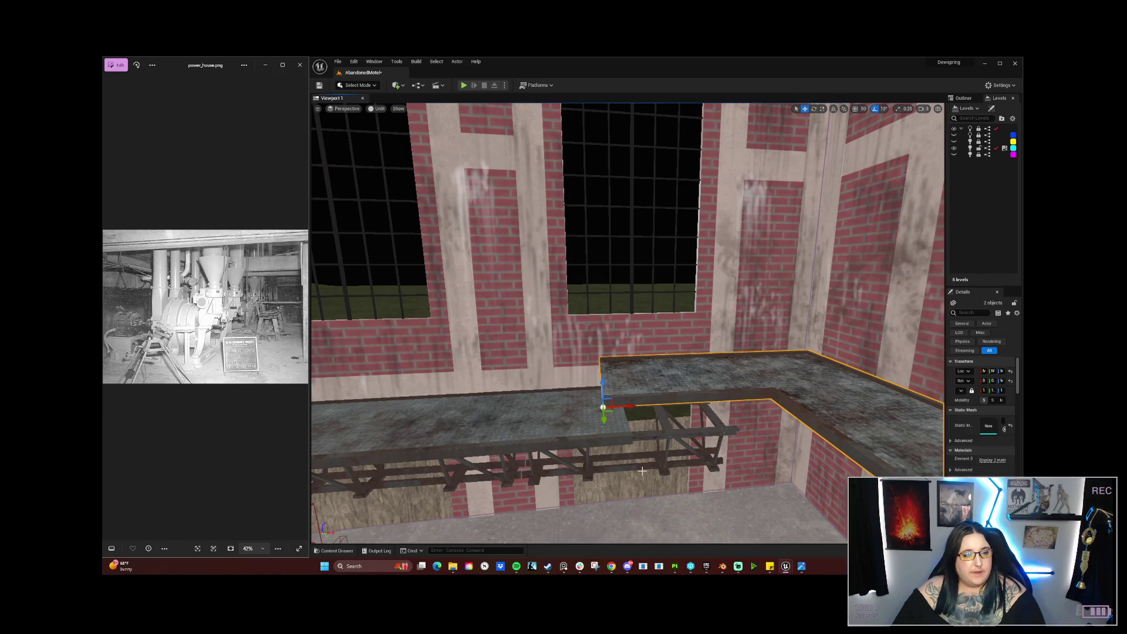
{"action": "mouse_move", "coordinate": [591, 437]}
{"action": "left_mouse_down"}
{"action": "mouse_move", "coordinate": [590, 475]}
{"action": "mouse_move", "coordinate": [591, 429]}
{"action": "left_mouse_up"}
{"action": "left_click_drag", "start_coordinate": [470, 307], "coordinate": [500, 307]}
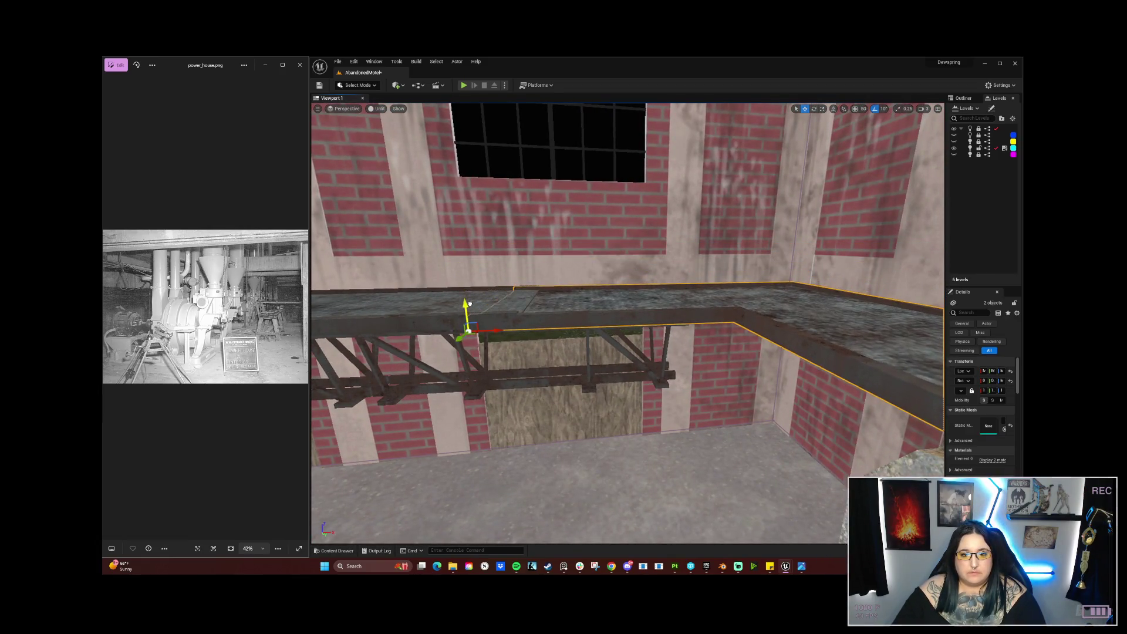
{"action": "mouse_move", "coordinate": [470, 302]}
{"action": "left_mouse_down"}
{"action": "mouse_move", "coordinate": [469, 278]}
{"action": "mouse_move", "coordinate": [446, 266]}
{"action": "mouse_move", "coordinate": [446, 235]}
{"action": "mouse_move", "coordinate": [429, 269]}
{"action": "left_mouse_up"}
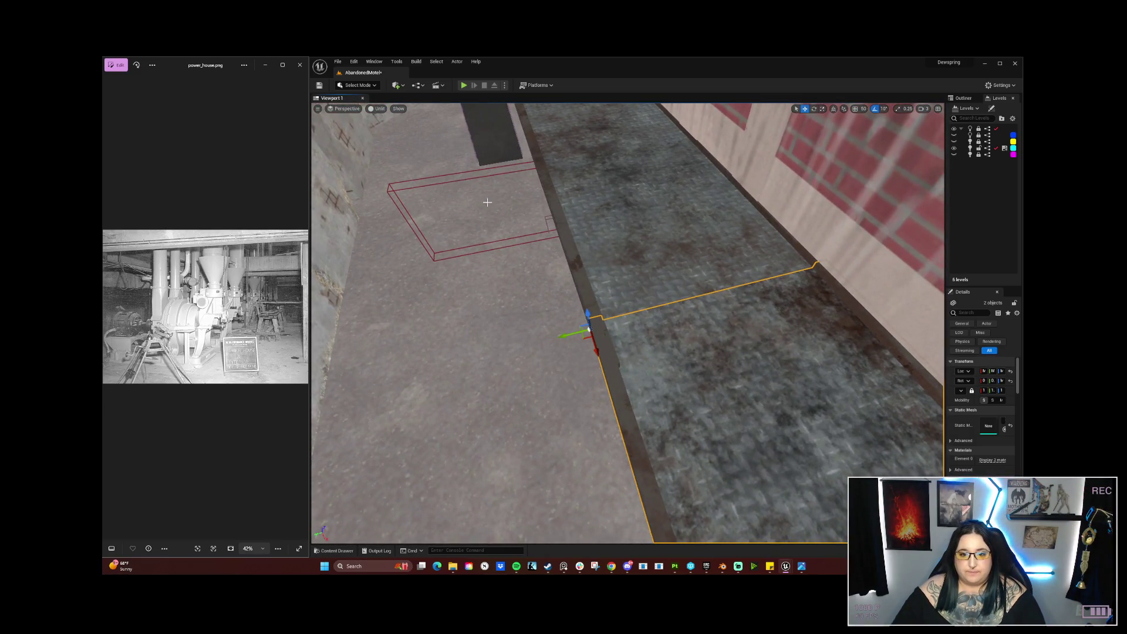
{"action": "mouse_move", "coordinate": [595, 347]}
{"action": "left_mouse_down"}
{"action": "mouse_move", "coordinate": [627, 401]}
{"action": "mouse_move", "coordinate": [516, 399]}
{"action": "mouse_move", "coordinate": [537, 352]}
{"action": "mouse_move", "coordinate": [556, 353]}
{"action": "left_mouse_up"}
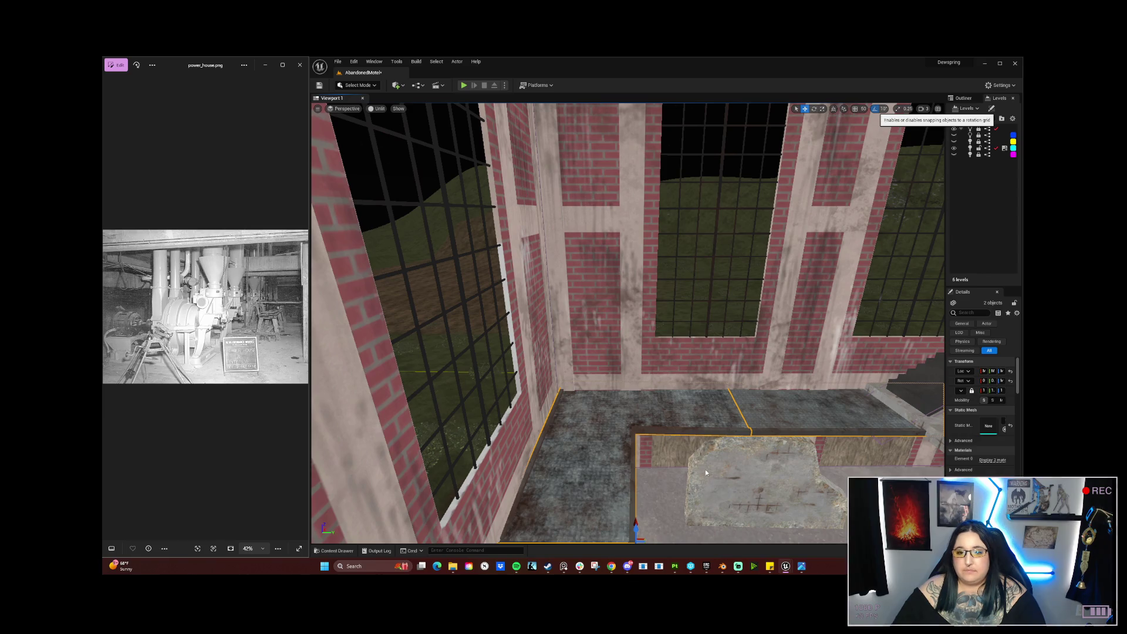
Step: Rotate the two wall ledge pieces slightly into line with the walkway
{"action": "right_click", "coordinate": [711, 418]}
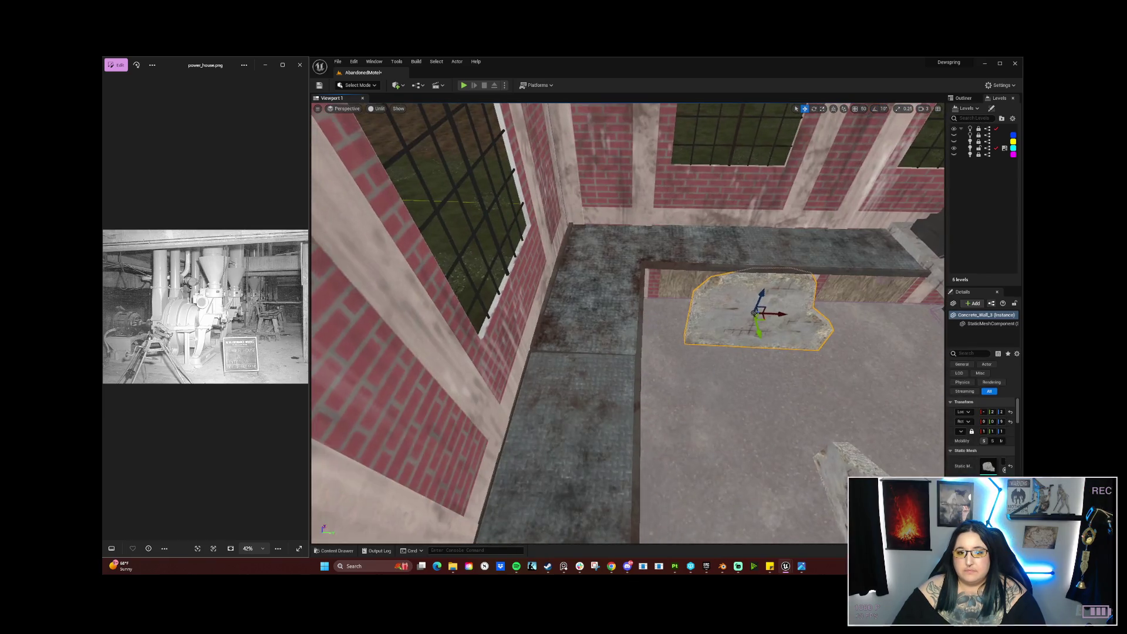
{"action": "left_click", "coordinate": [646, 259]}
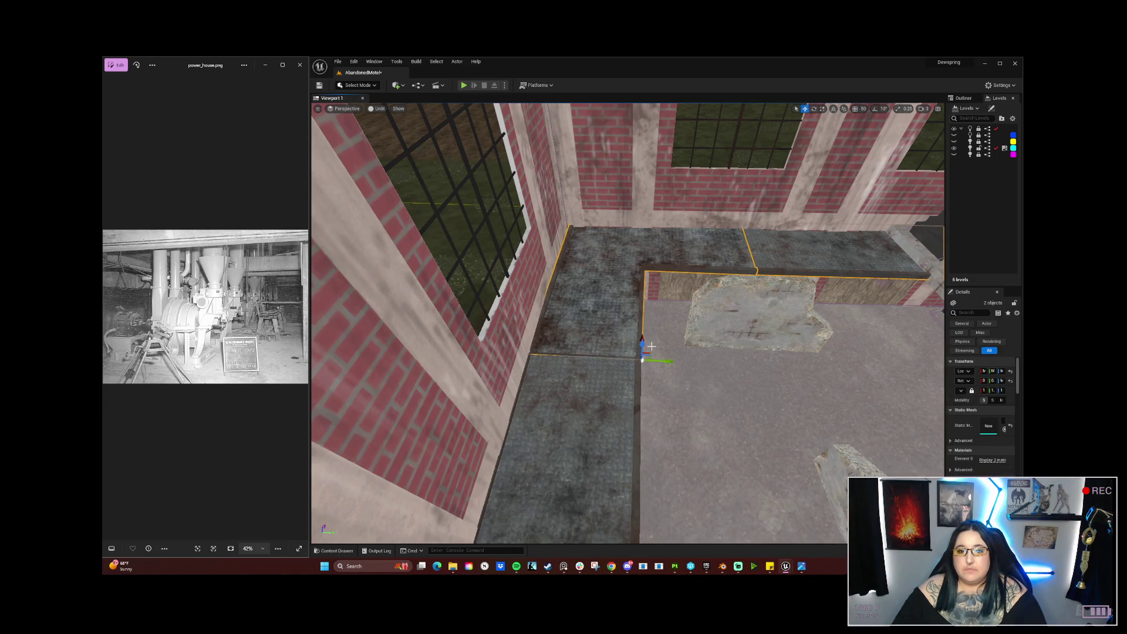
{"action": "left_click_drag", "start_coordinate": [627, 390], "coordinate": [625, 393]}
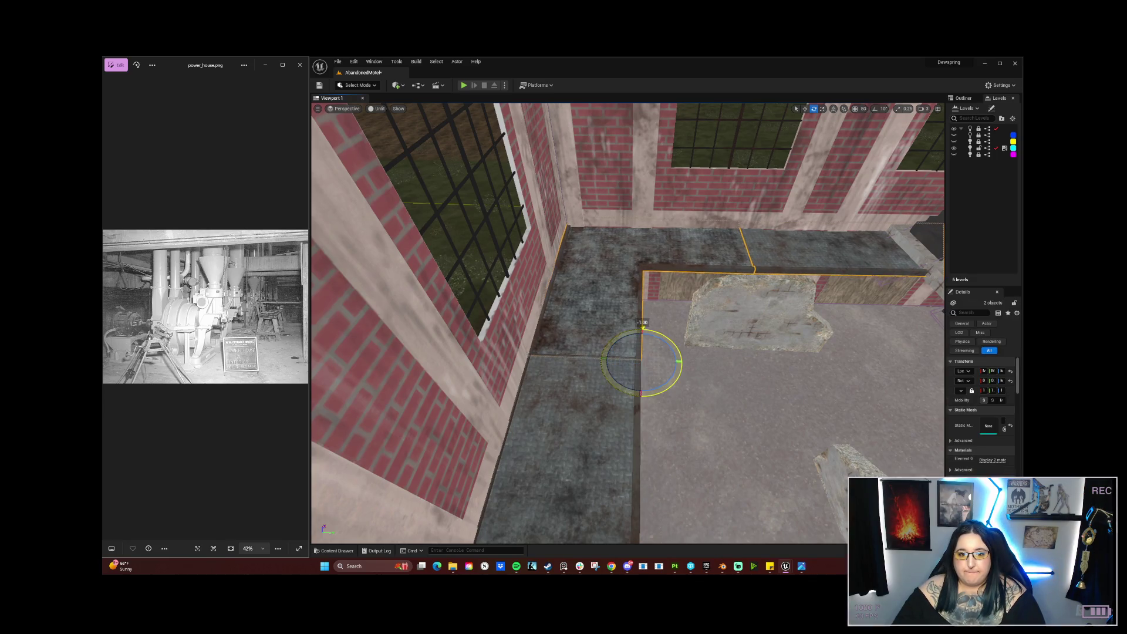
{"action": "mouse_move", "coordinate": [724, 311]}
{"action": "left_mouse_down"}
{"action": "mouse_move", "coordinate": [587, 323]}
{"action": "mouse_move", "coordinate": [838, 288]}
{"action": "left_mouse_up"}
Step: Push the trim piece behind the brick wall and check its placement
{"action": "key", "text": "q"}
{"action": "left_click_drag", "start_coordinate": [680, 280], "coordinate": [661, 285]}
{"action": "mouse_move", "coordinate": [579, 287]}
{"action": "left_mouse_down"}
{"action": "mouse_move", "coordinate": [528, 253]}
{"action": "mouse_move", "coordinate": [505, 264]}
{"action": "mouse_move", "coordinate": [493, 252]}
{"action": "left_mouse_up"}
{"action": "key", "text": "f"}
{"action": "left_click_drag", "start_coordinate": [646, 293], "coordinate": [673, 300]}
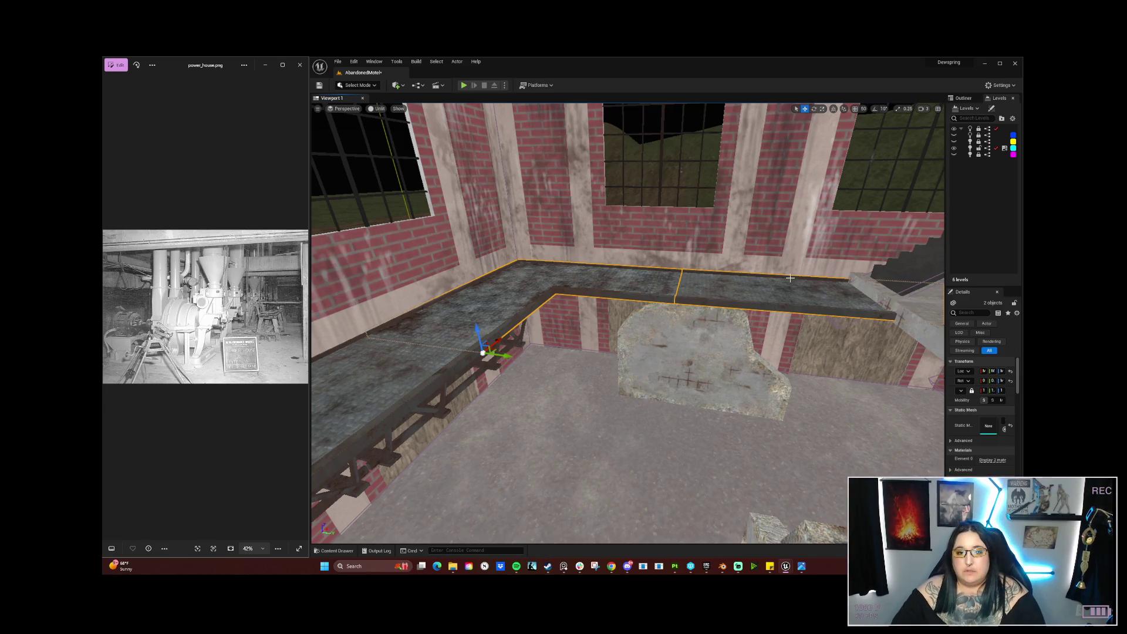
{"action": "left_click", "coordinate": [592, 299]}
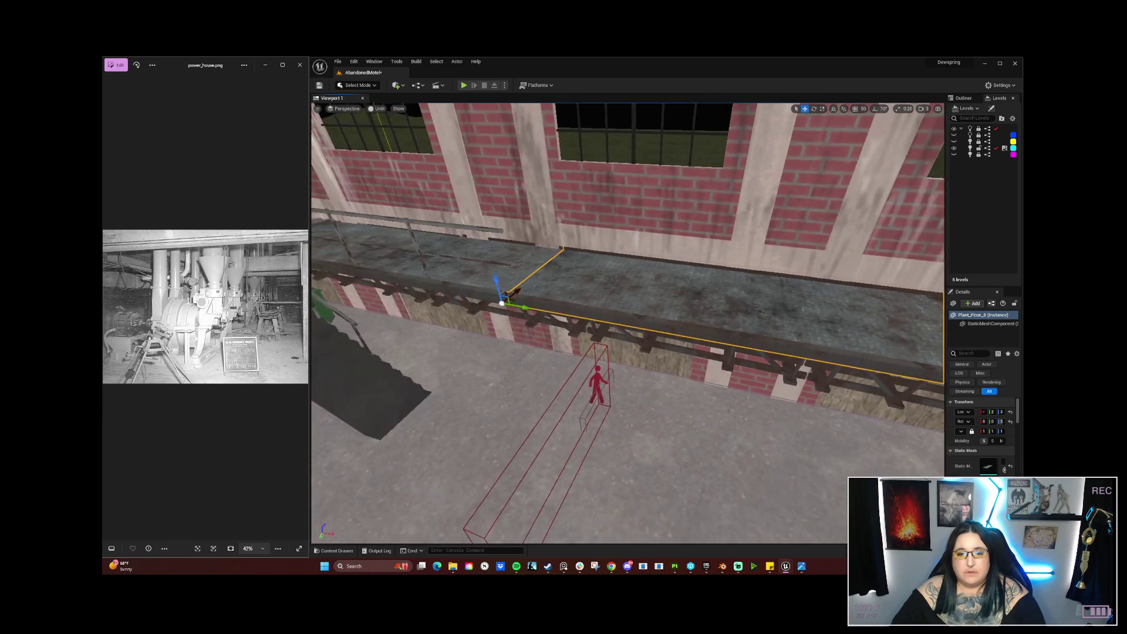
Step: Delete the floor slab Plant_Floor_13 beside the stairs and pipes
{"action": "left_click_drag", "start_coordinate": [751, 298], "coordinate": [751, 298]}
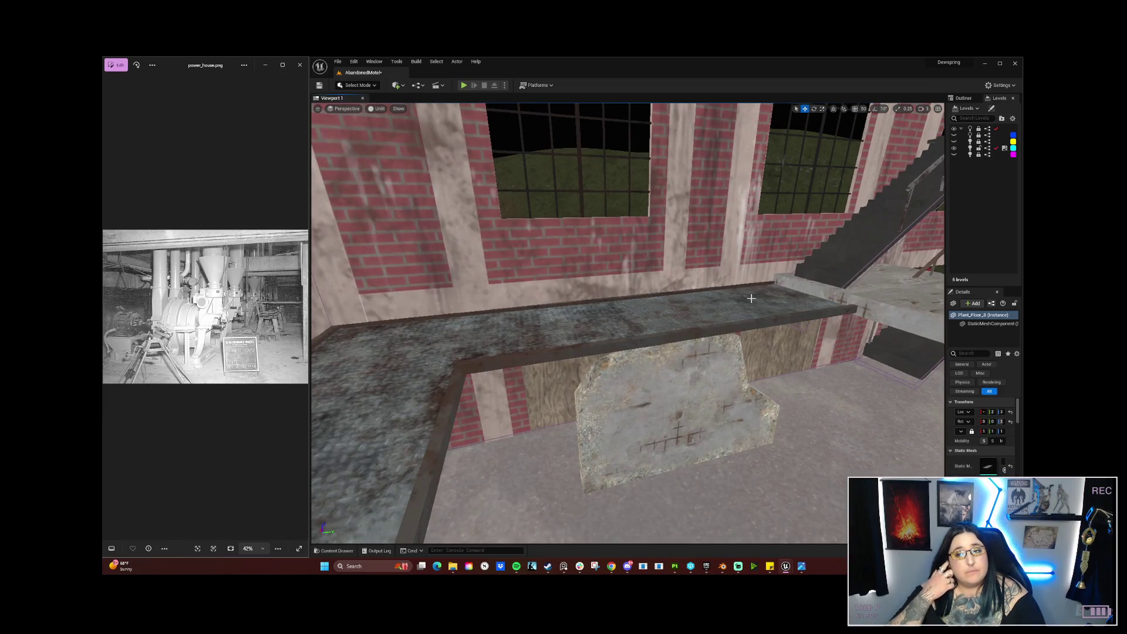
{"action": "left_click_drag", "start_coordinate": [669, 233], "coordinate": [670, 233]}
{"action": "left_click_drag", "start_coordinate": [736, 311], "coordinate": [735, 310]}
{"action": "left_click_drag", "start_coordinate": [654, 267], "coordinate": [654, 267]}
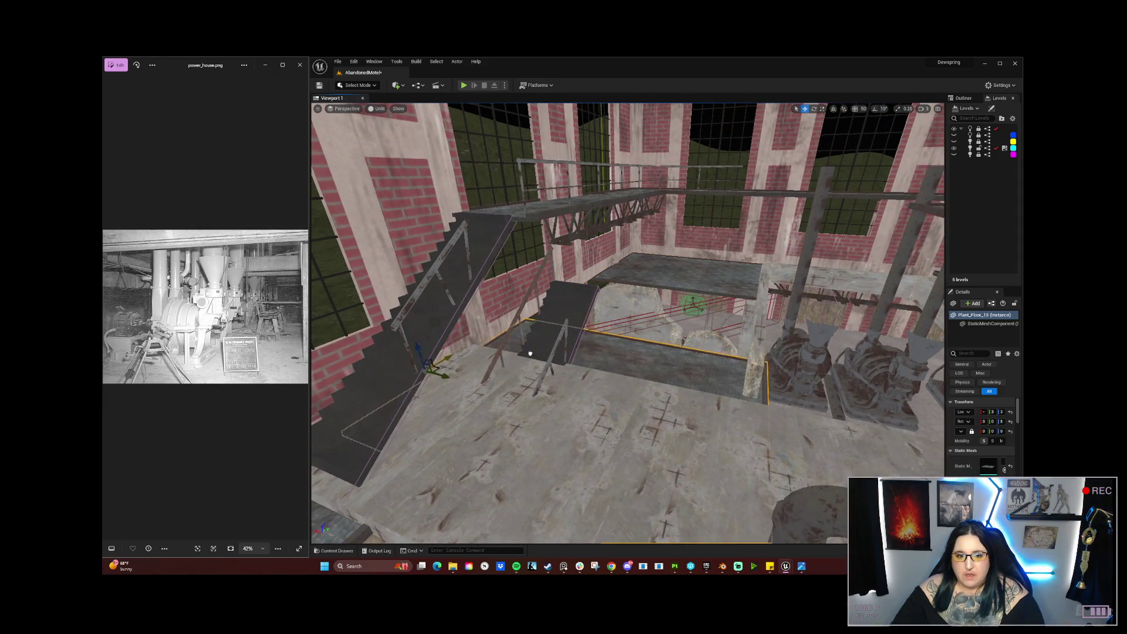
{"action": "left_click_drag", "start_coordinate": [534, 377], "coordinate": [534, 377]}
{"action": "left_click_drag", "start_coordinate": [657, 414], "coordinate": [657, 413]}
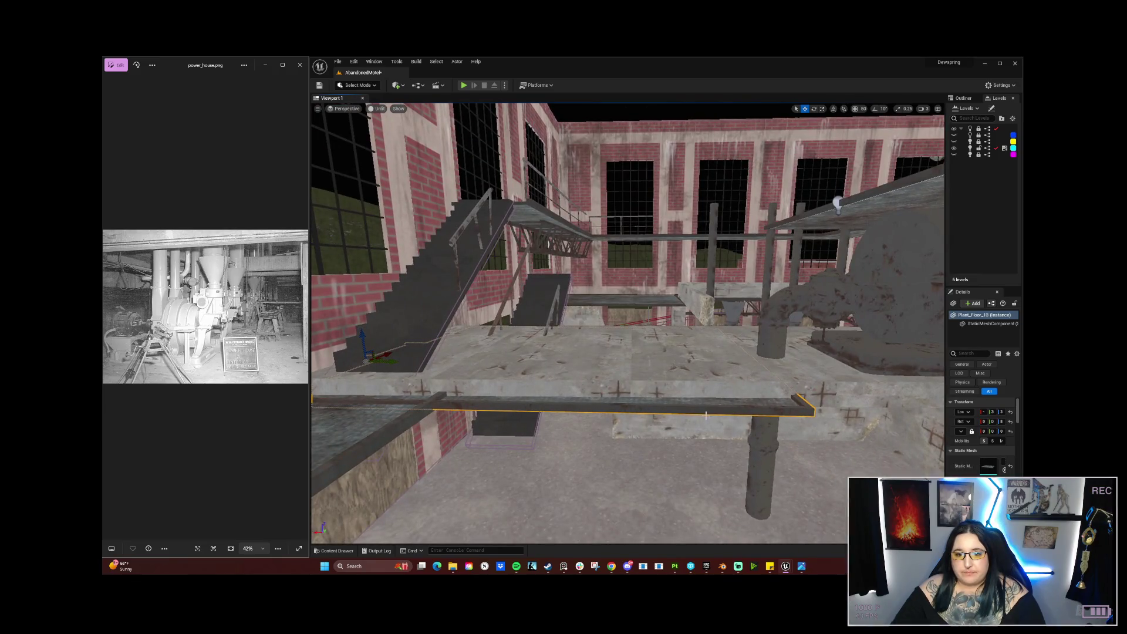
{"action": "key", "text": "Delete"}
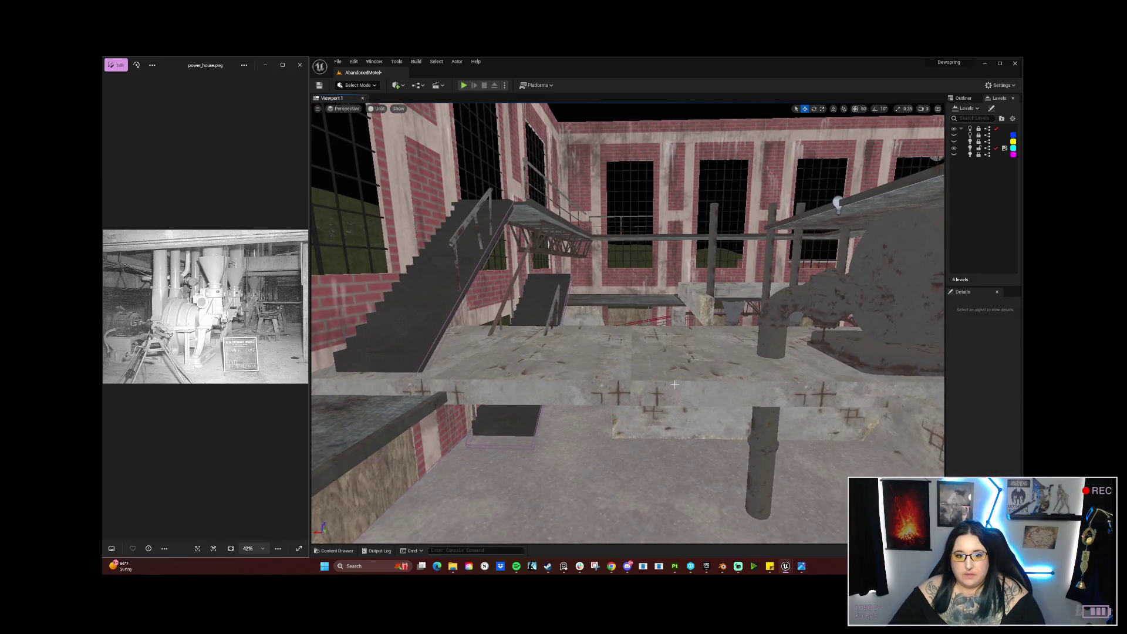
{"action": "left_click", "coordinate": [666, 384]}
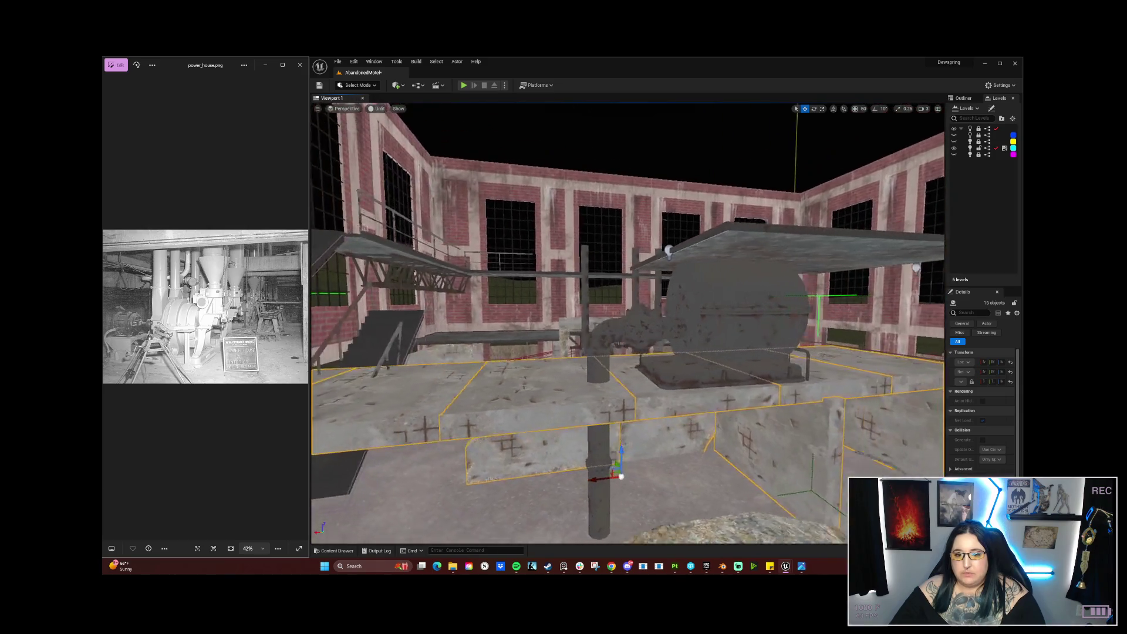
{"action": "left_click_drag", "start_coordinate": [658, 414], "coordinate": [657, 413]}
{"action": "left_click_drag", "start_coordinate": [742, 391], "coordinate": [742, 391]}
{"action": "left_click_drag", "start_coordinate": [428, 354], "coordinate": [428, 354]}
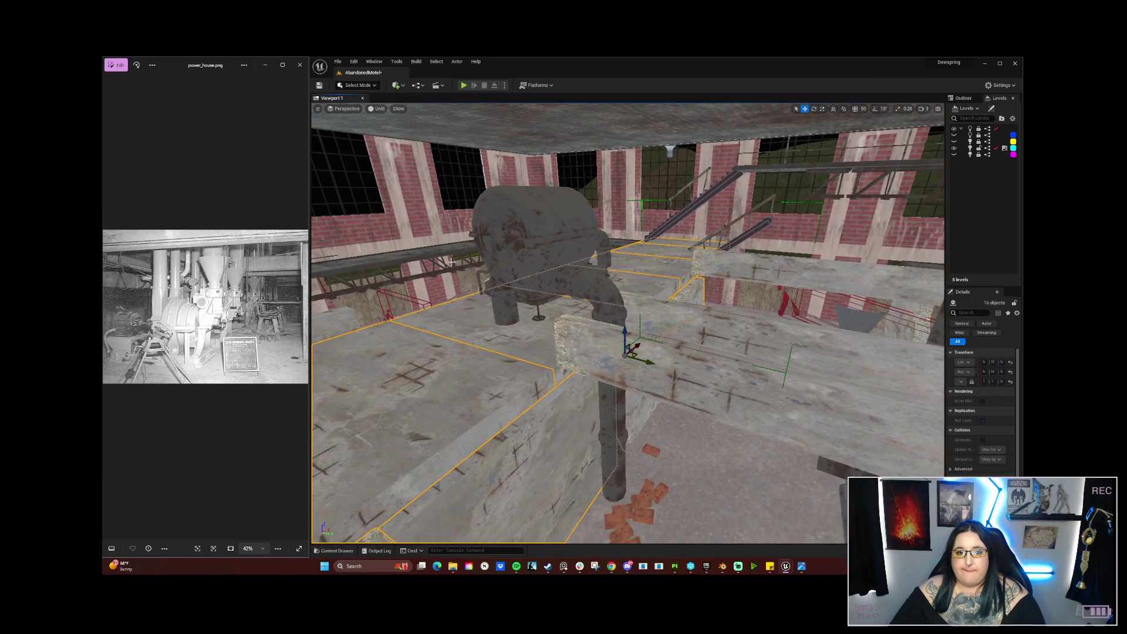
{"action": "left_click", "coordinate": [544, 219], "text": "ctrl"}
{"action": "left_click_drag", "start_coordinate": [544, 218], "coordinate": [544, 219]}
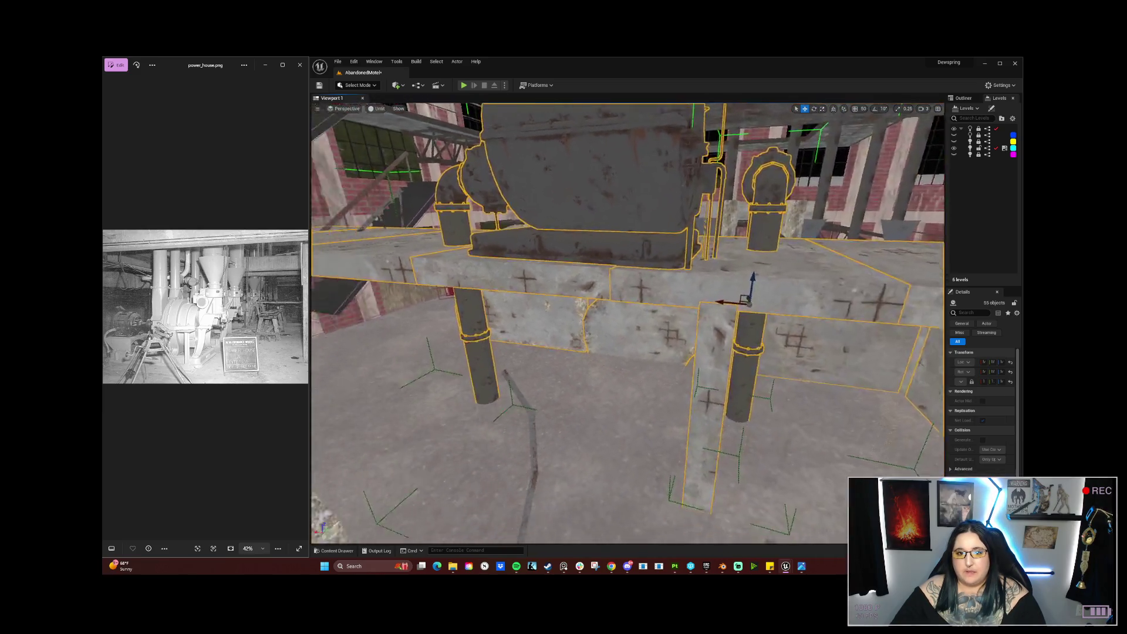
{"action": "mouse_move", "coordinate": [628, 352]}
{"action": "left_mouse_down"}
{"action": "mouse_move", "coordinate": [616, 334]}
{"action": "mouse_move", "coordinate": [545, 329]}
{"action": "mouse_move", "coordinate": [552, 311]}
{"action": "mouse_move", "coordinate": [516, 317]}
{"action": "mouse_move", "coordinate": [575, 314]}
{"action": "mouse_move", "coordinate": [522, 323]}
{"action": "left_mouse_up"}
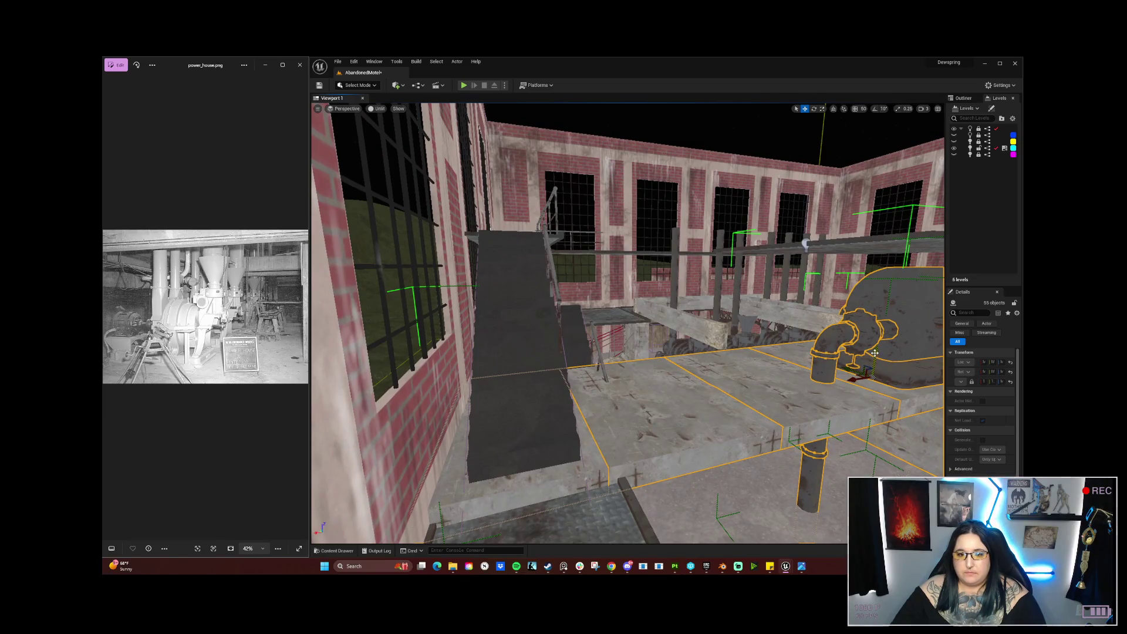
{"action": "left_click_drag", "start_coordinate": [522, 322], "coordinate": [523, 326]}
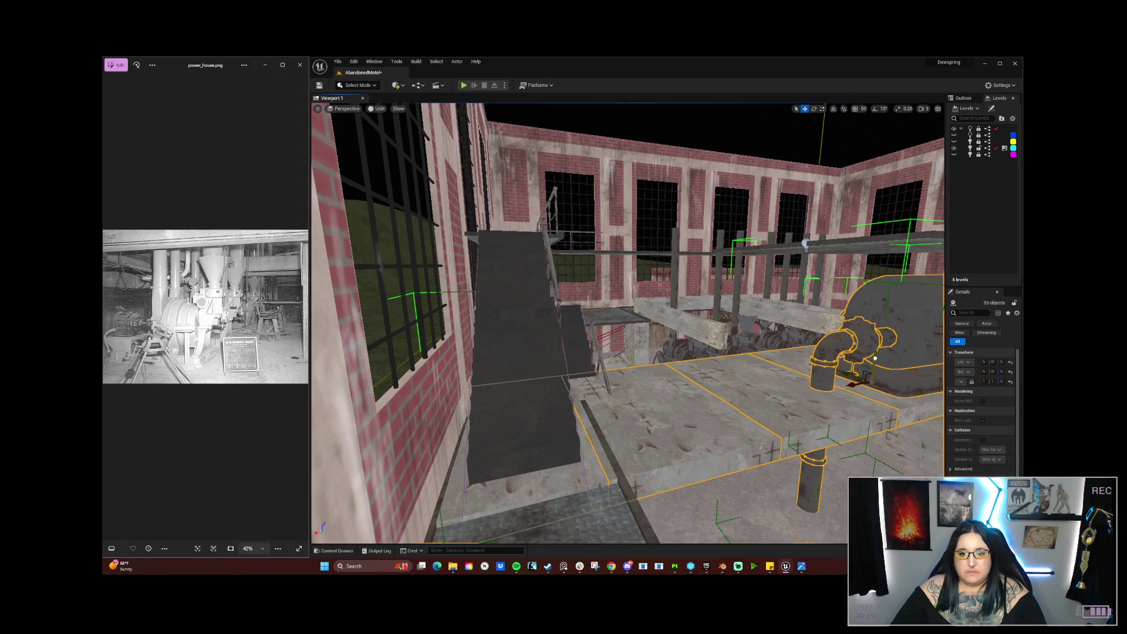
{"action": "mouse_move", "coordinate": [697, 365]}
{"action": "left_mouse_down"}
{"action": "mouse_move", "coordinate": [788, 296]}
{"action": "mouse_move", "coordinate": [734, 241]}
{"action": "mouse_move", "coordinate": [670, 362]}
{"action": "left_mouse_up"}
{"action": "left_click", "coordinate": [624, 397]}
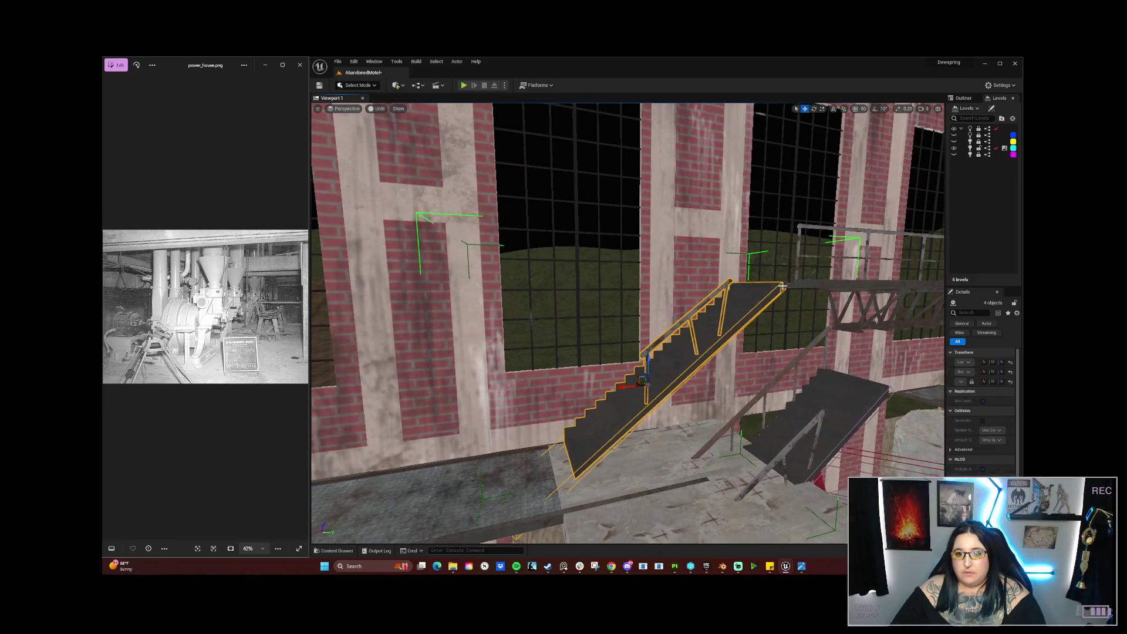
Step: Ctrl-select the catwalk beams, truss sections and railing pieces along the mezzanine walkway
{"action": "left_click", "coordinate": [801, 283], "text": "ctrl"}
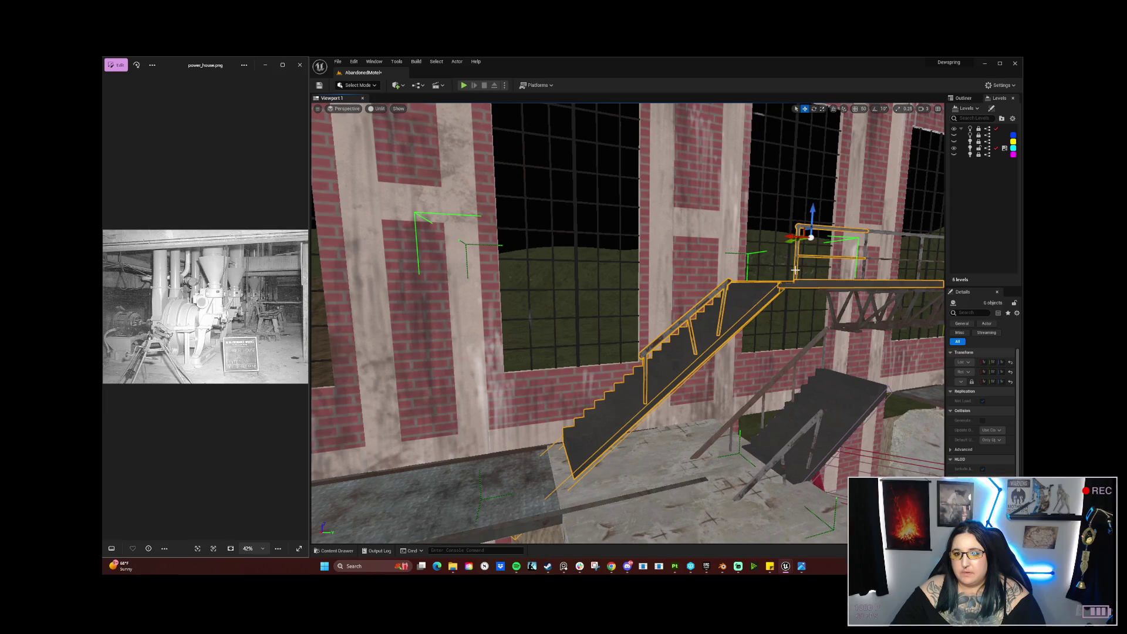
{"action": "left_click", "coordinate": [833, 234], "text": "ctrl"}
{"action": "left_click_drag", "start_coordinate": [852, 298], "coordinate": [826, 297]}
{"action": "left_click", "coordinate": [750, 288], "text": "ctrl"}
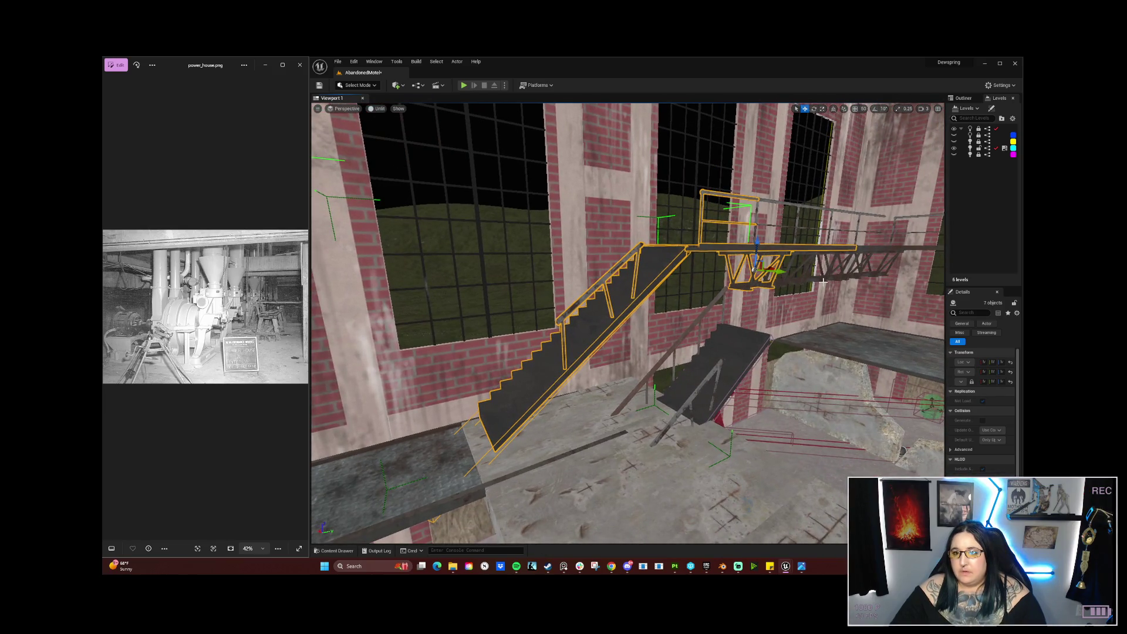
{"action": "left_click", "coordinate": [800, 280], "text": "ctrl"}
{"action": "left_click", "coordinate": [855, 276], "text": "ctrl"}
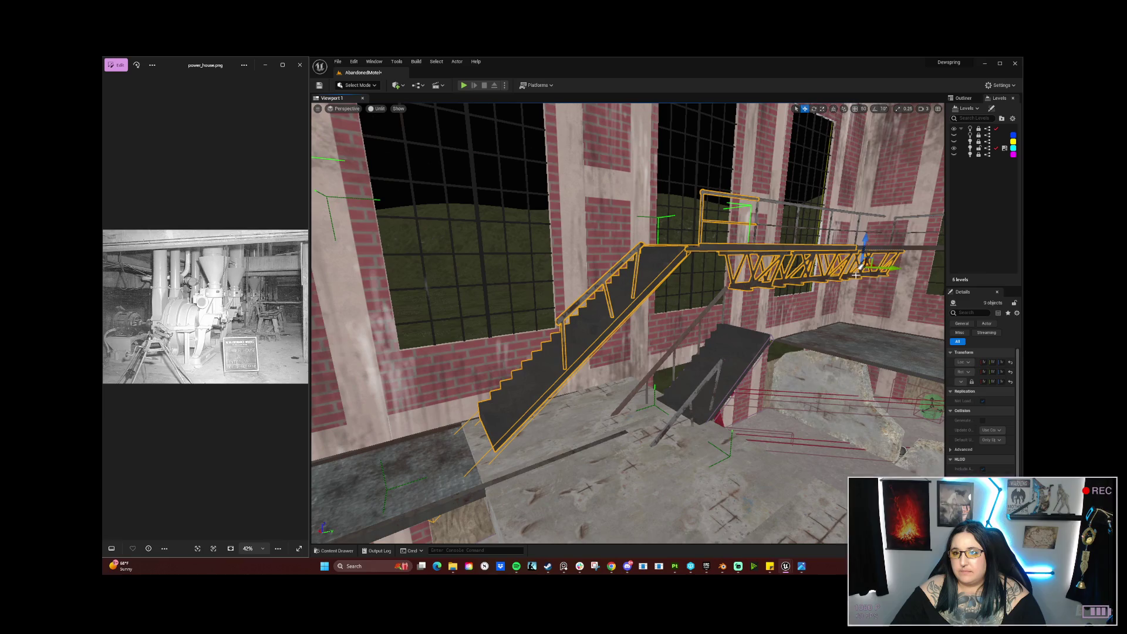
{"action": "left_click", "coordinate": [867, 248], "text": "ctrl"}
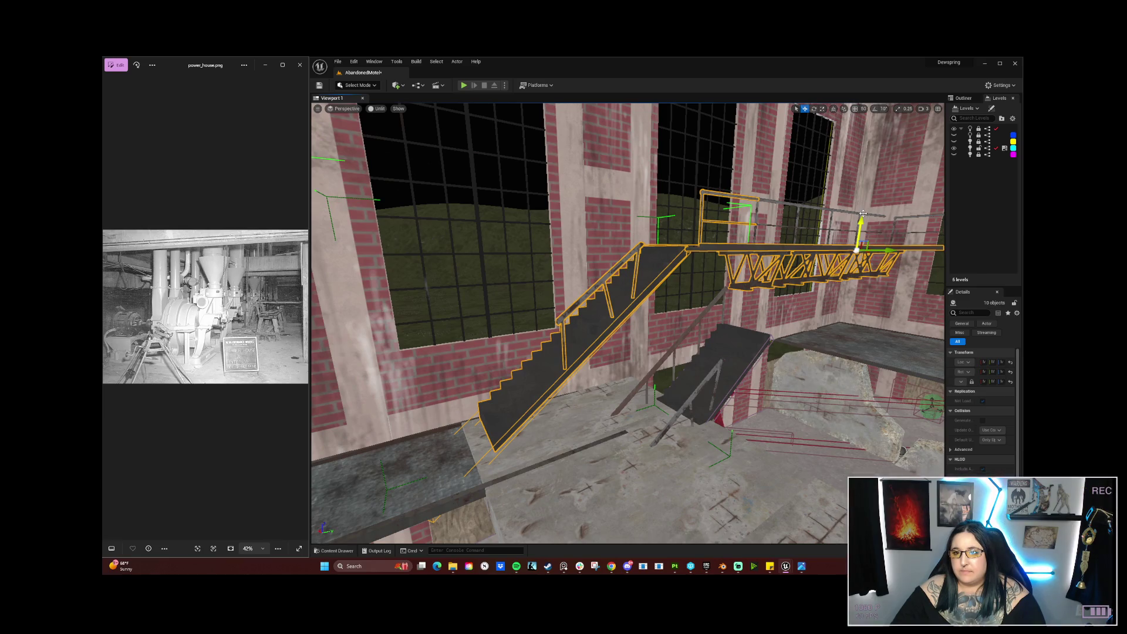
{"action": "left_click", "coordinate": [816, 210], "text": "ctrl"}
{"action": "left_click", "coordinate": [795, 205], "text": "ctrl"}
{"action": "left_click_drag", "start_coordinate": [795, 205], "coordinate": [717, 223]}
{"action": "left_click", "coordinate": [645, 227], "text": "ctrl"}
{"action": "left_click", "coordinate": [682, 224], "text": "ctrl"}
{"action": "left_click", "coordinate": [684, 226], "text": "ctrl"}
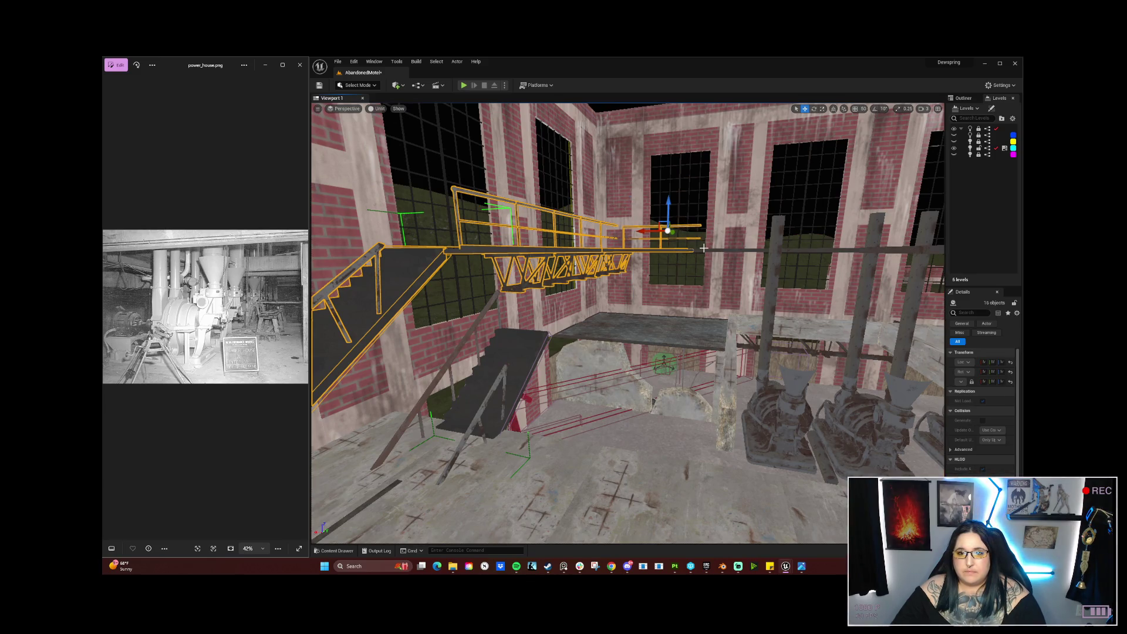
{"action": "left_click", "coordinate": [798, 253], "text": "ctrl"}
{"action": "mouse_move", "coordinate": [882, 253]}
{"action": "left_mouse_down"}
{"action": "mouse_move", "coordinate": [824, 254]}
{"action": "mouse_move", "coordinate": [858, 281]}
{"action": "left_mouse_up"}
{"action": "left_click", "coordinate": [747, 304], "text": "ctrl"}
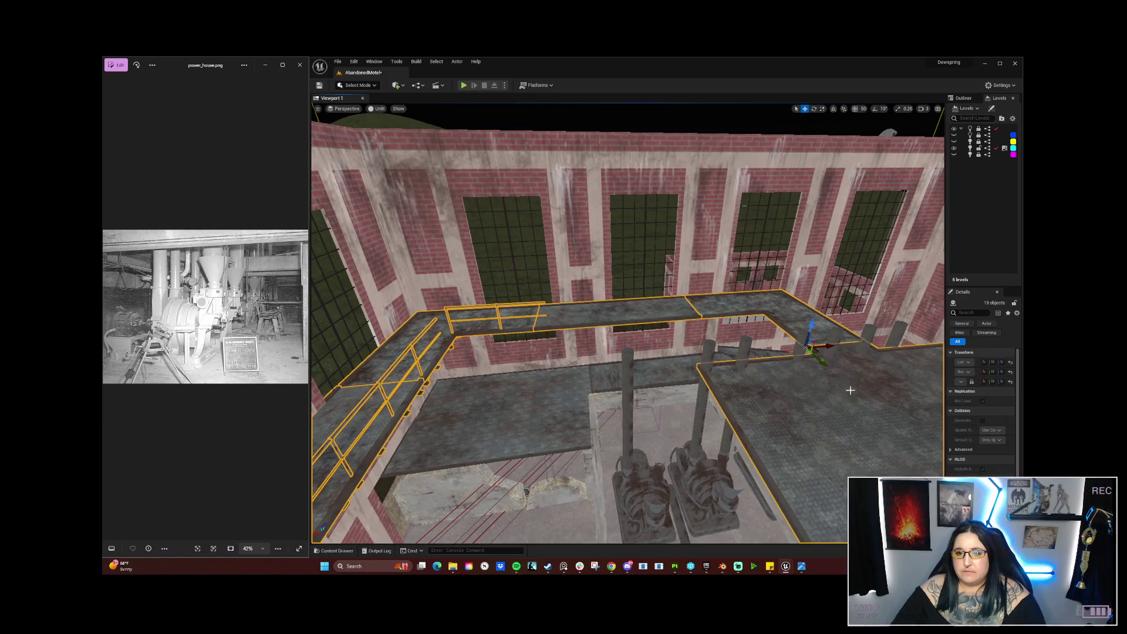
{"action": "mouse_move", "coordinate": [748, 304]}
{"action": "left_mouse_down"}
{"action": "mouse_move", "coordinate": [763, 264]}
{"action": "mouse_move", "coordinate": [753, 288]}
{"action": "mouse_move", "coordinate": [726, 294]}
{"action": "mouse_move", "coordinate": [782, 294]}
{"action": "mouse_move", "coordinate": [735, 267]}
{"action": "mouse_move", "coordinate": [735, 286]}
{"action": "left_mouse_up"}
Step: Select the concrete staircase with its banisters and delete it
{"action": "left_click", "coordinate": [595, 424]}
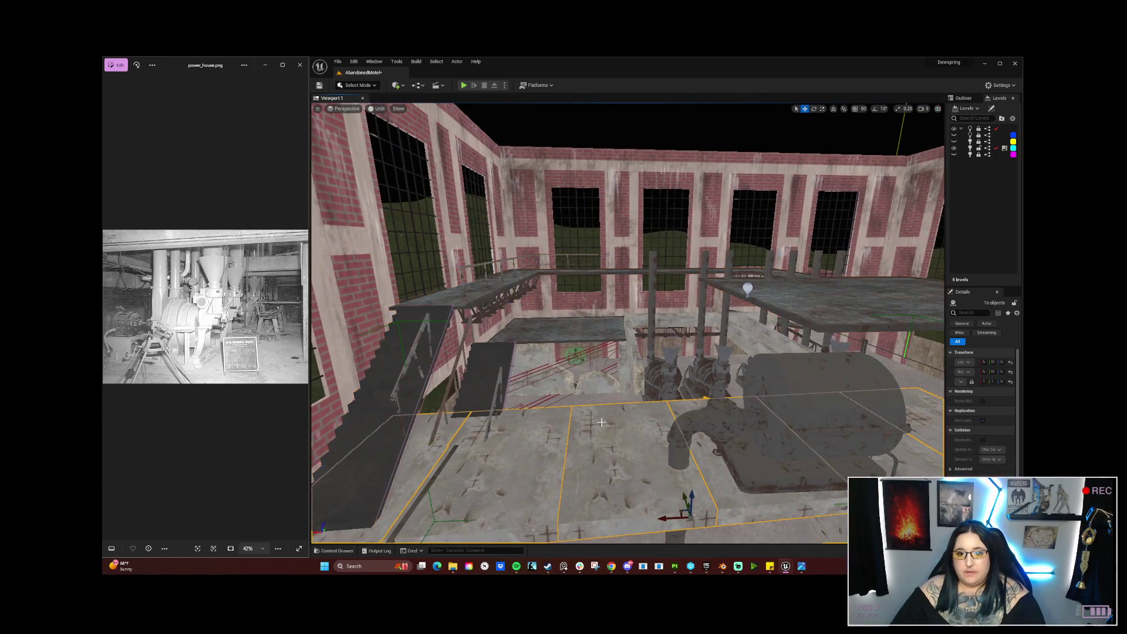
{"action": "left_click_drag", "start_coordinate": [597, 381], "coordinate": [597, 381]}
{"action": "left_click", "coordinate": [596, 382]}
{"action": "mouse_move", "coordinate": [663, 388]}
{"action": "left_mouse_down"}
{"action": "mouse_move", "coordinate": [680, 391]}
{"action": "mouse_move", "coordinate": [692, 370]}
{"action": "mouse_move", "coordinate": [816, 376]}
{"action": "mouse_move", "coordinate": [816, 320]}
{"action": "mouse_move", "coordinate": [822, 375]}
{"action": "mouse_move", "coordinate": [821, 335]}
{"action": "mouse_move", "coordinate": [683, 393]}
{"action": "left_mouse_up"}
{"action": "key", "text": "Return"}
Step: Select the support posts standing under the beam
{"action": "left_click", "coordinate": [695, 348]}
{"action": "left_click", "coordinate": [644, 347], "text": "ctrl"}
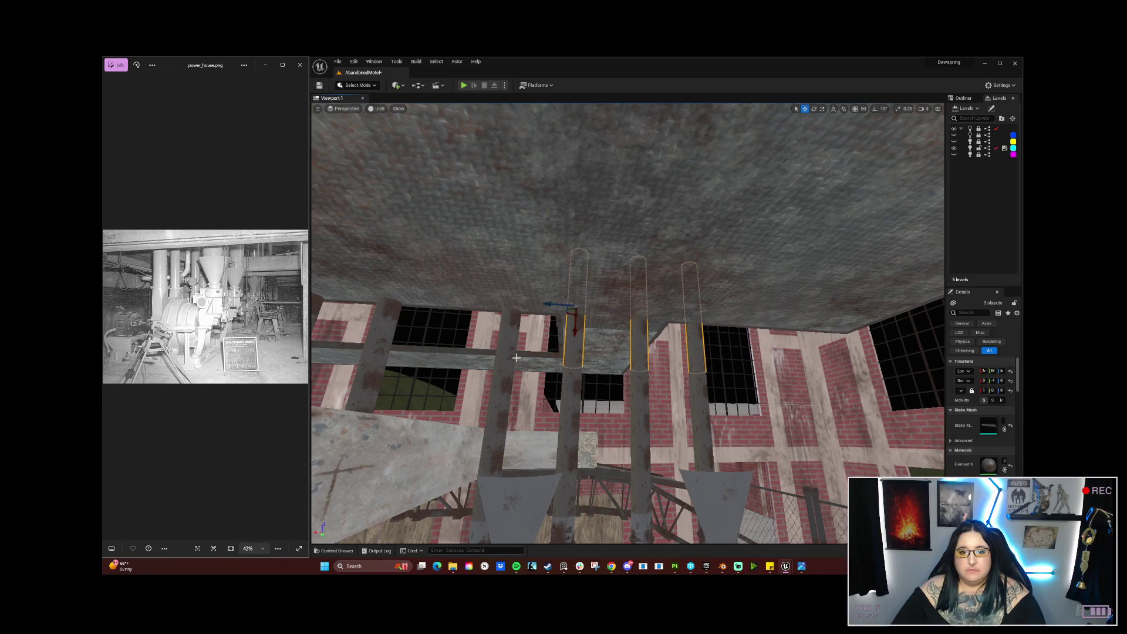
{"action": "left_click_drag", "start_coordinate": [564, 328], "coordinate": [531, 351]}
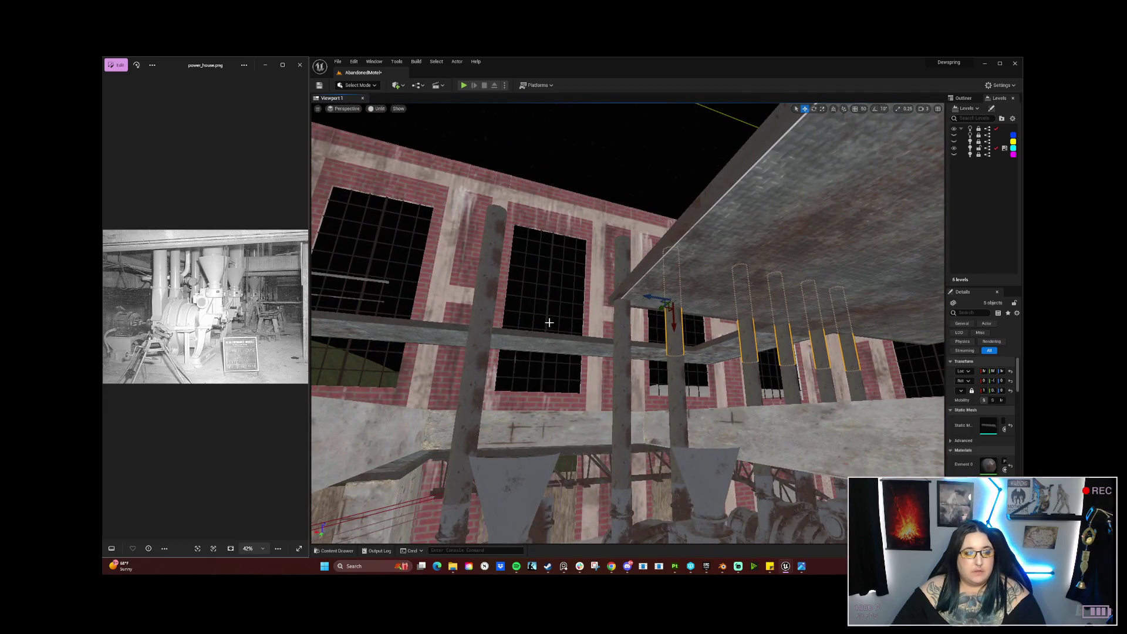
{"action": "left_click", "coordinate": [621, 323], "text": "ctrl"}
{"action": "left_click", "coordinate": [490, 320], "text": "ctrl"}
{"action": "left_click_drag", "start_coordinate": [490, 320], "coordinate": [481, 329]}
{"action": "mouse_move", "coordinate": [604, 328]}
{"action": "left_mouse_down"}
{"action": "mouse_move", "coordinate": [510, 305]}
{"action": "mouse_move", "coordinate": [478, 390]}
{"action": "left_mouse_up"}
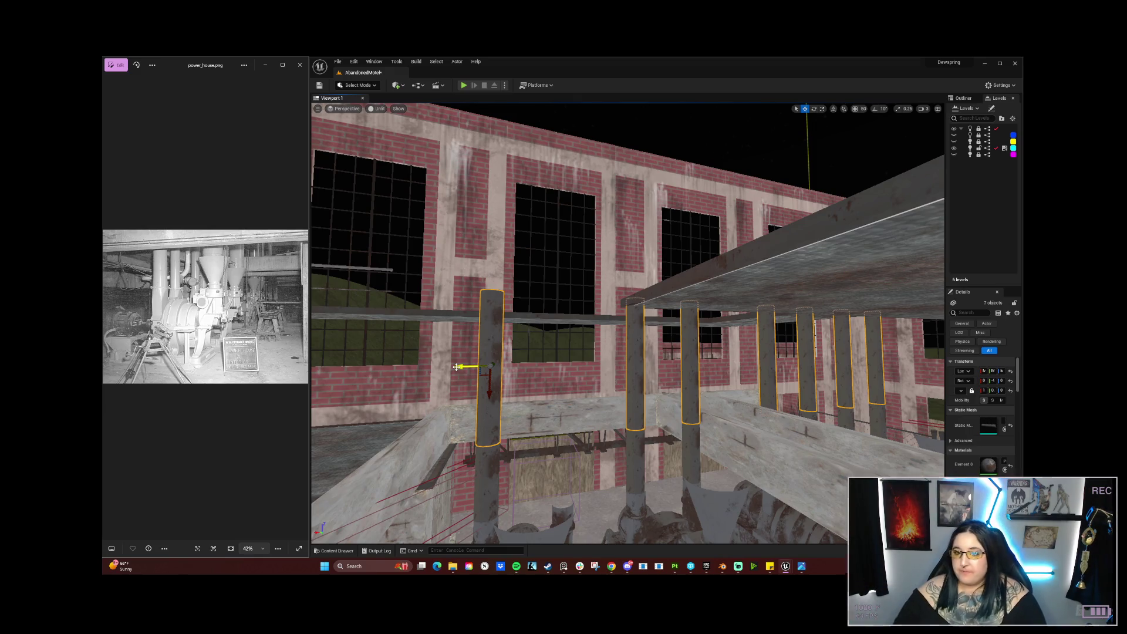
Step: Shorten the seven support posts, then select the stray concrete slab Beam0
{"action": "left_click", "coordinate": [414, 442]}
{"action": "mouse_move", "coordinate": [414, 442]}
{"action": "left_mouse_down"}
{"action": "mouse_move", "coordinate": [516, 382]}
{"action": "mouse_move", "coordinate": [796, 257]}
{"action": "mouse_move", "coordinate": [644, 244]}
{"action": "mouse_move", "coordinate": [634, 259]}
{"action": "mouse_move", "coordinate": [713, 338]}
{"action": "mouse_move", "coordinate": [633, 305]}
{"action": "mouse_move", "coordinate": [502, 450]}
{"action": "left_mouse_up"}
{"action": "key", "text": "ctrl+z"}
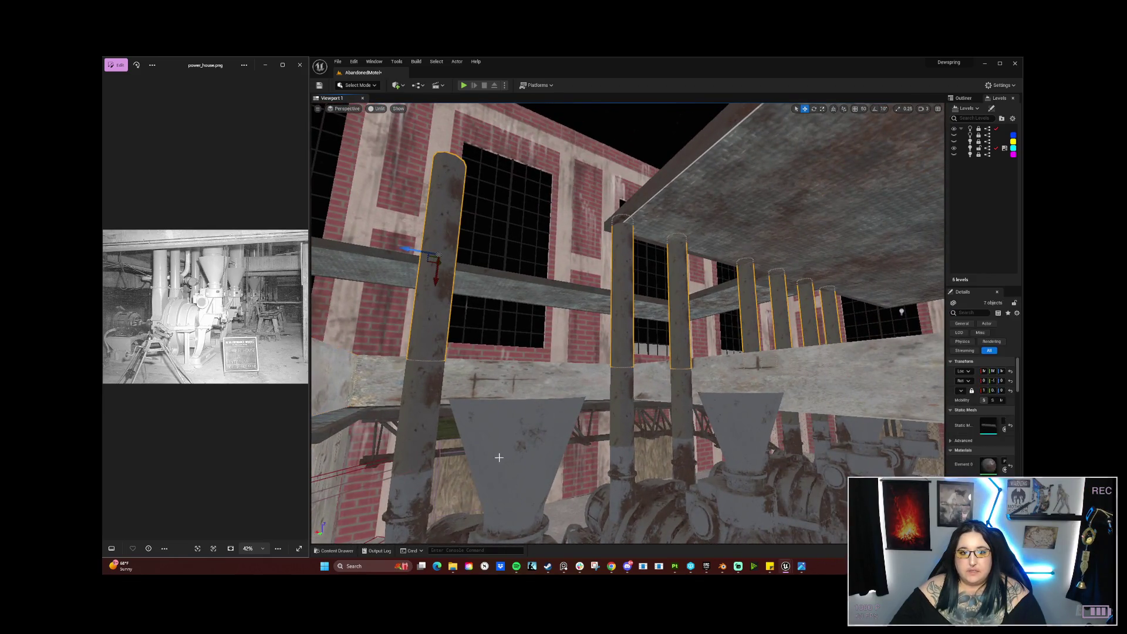
{"action": "left_click_drag", "start_coordinate": [513, 255], "coordinate": [572, 370]}
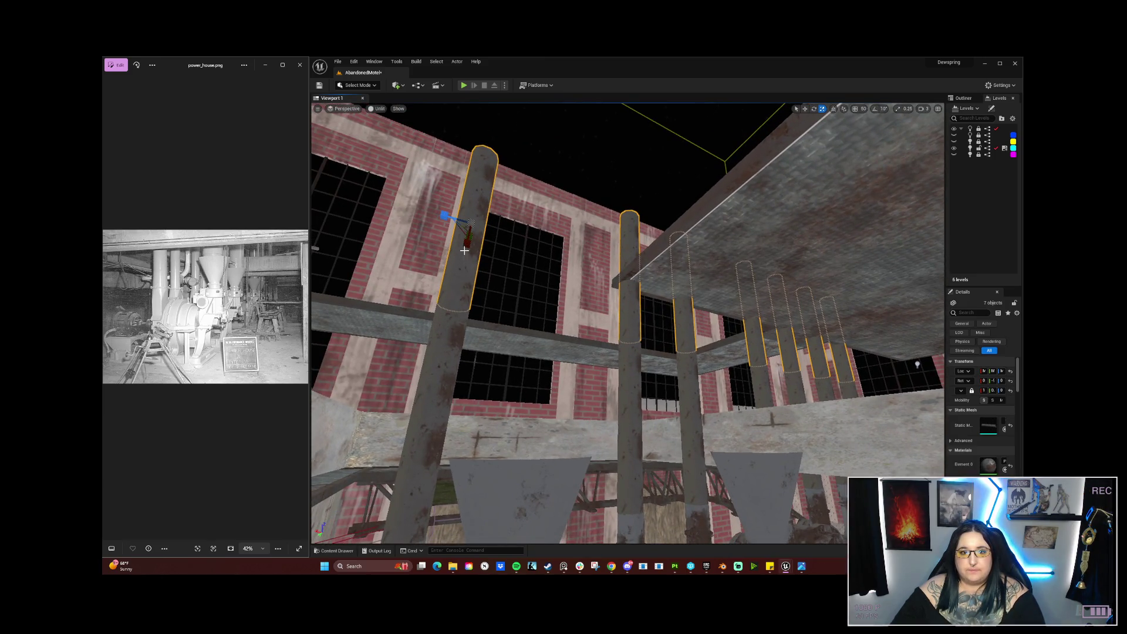
{"action": "left_click_drag", "start_coordinate": [464, 251], "coordinate": [467, 290]}
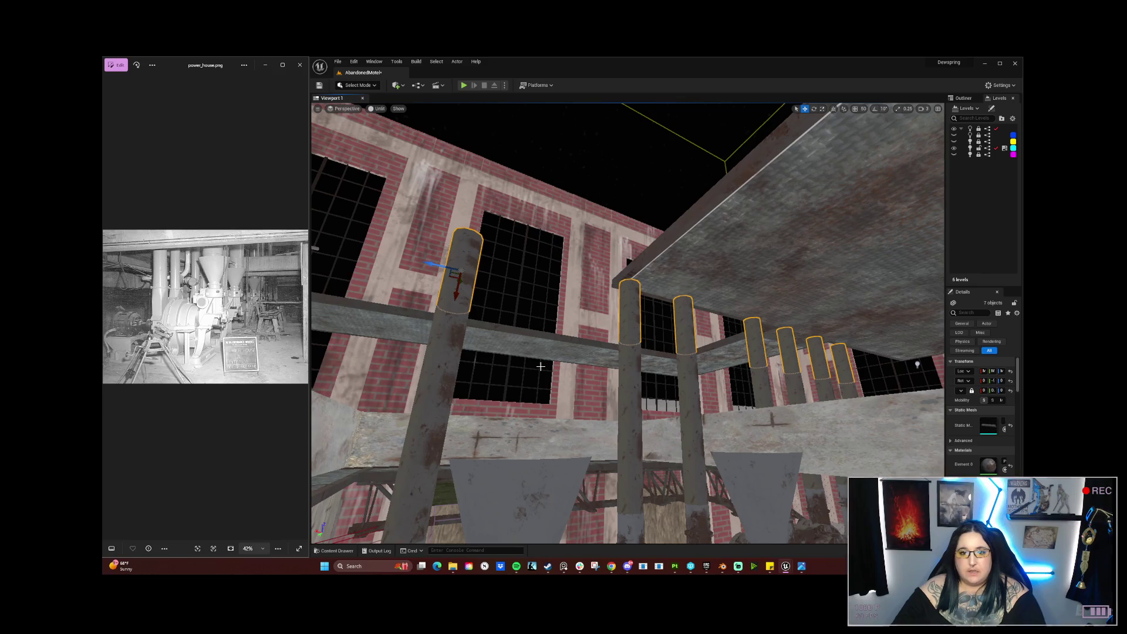
{"action": "key", "text": "r"}
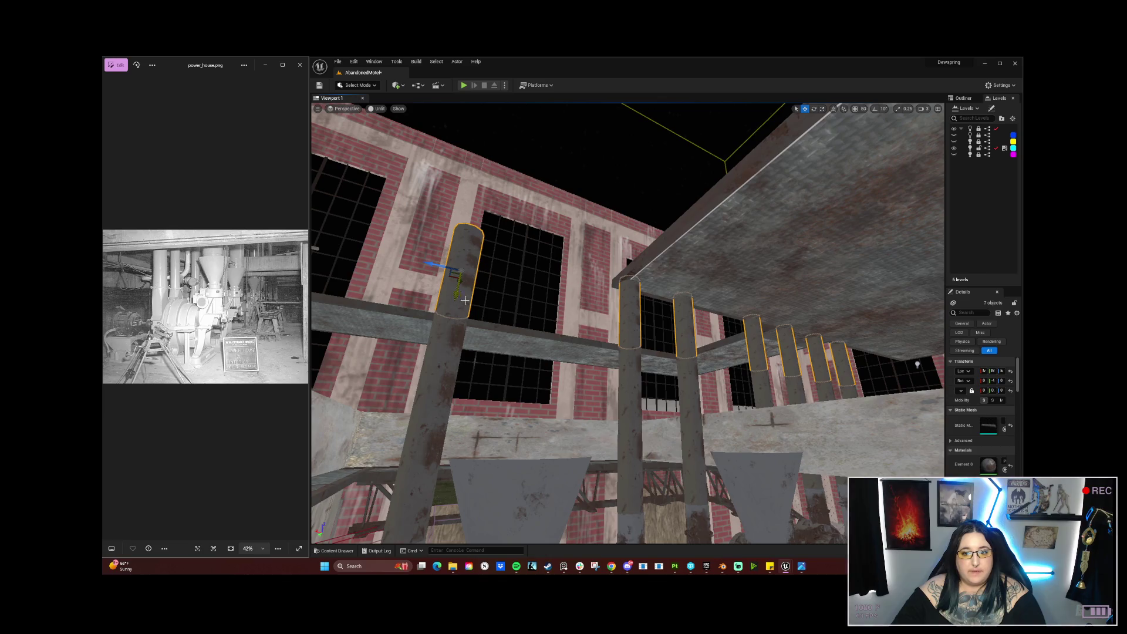
{"action": "left_click", "coordinate": [784, 454]}
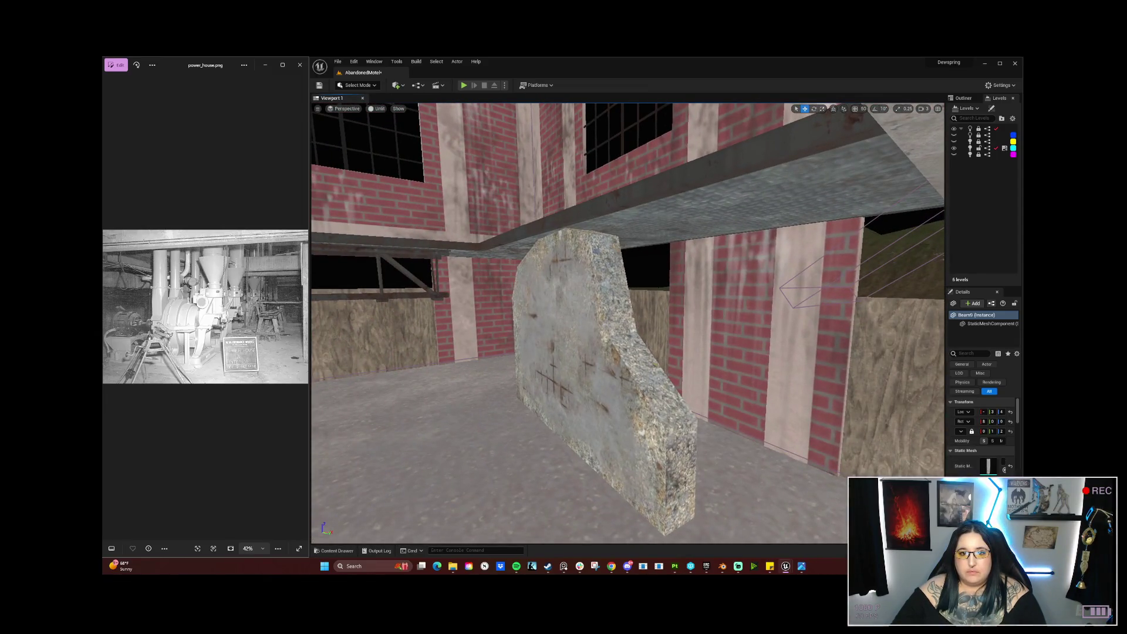
Step: Delete the stray slab Beam0 and slide a railing pair along the walkway ledge
{"action": "key", "text": "Delete"}
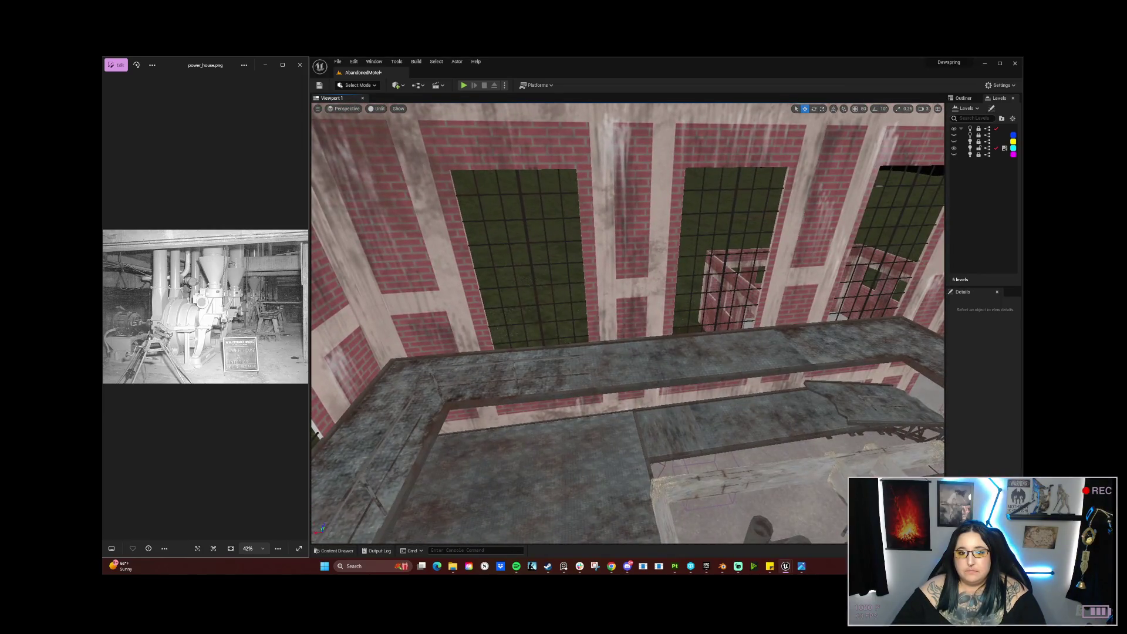
{"action": "left_click", "coordinate": [502, 362]}
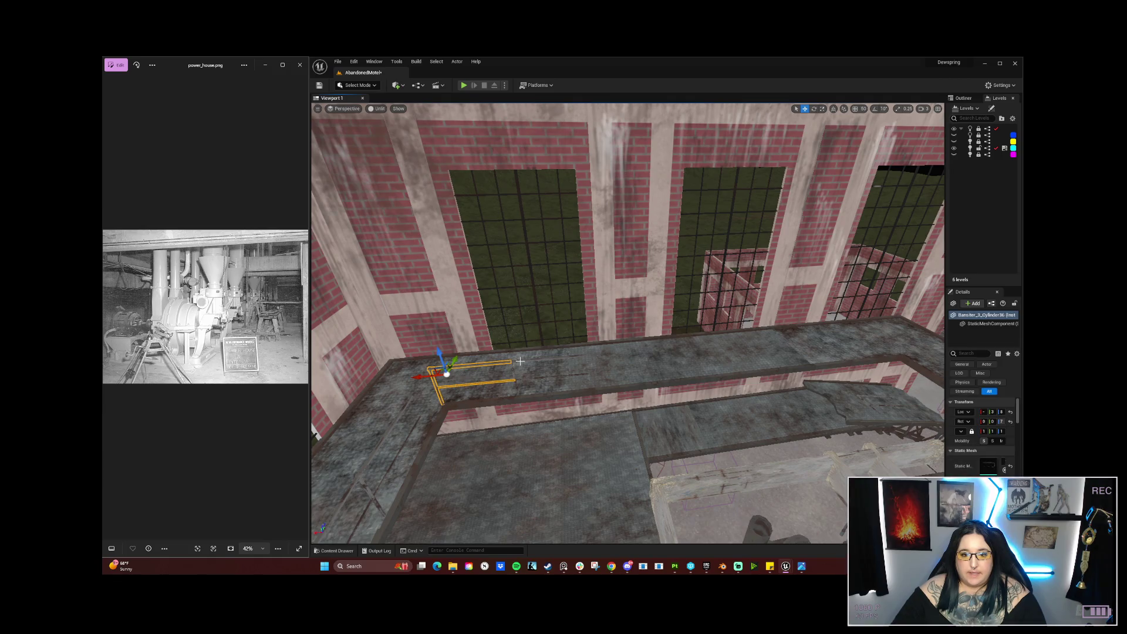
{"action": "left_click", "coordinate": [517, 363], "text": "ctrl"}
{"action": "mouse_move", "coordinate": [606, 370]}
{"action": "left_mouse_down"}
{"action": "mouse_move", "coordinate": [593, 329]}
{"action": "mouse_move", "coordinate": [564, 305]}
{"action": "left_mouse_up"}
{"action": "left_click_drag", "start_coordinate": [628, 323], "coordinate": [610, 305]}
{"action": "left_click_drag", "start_coordinate": [587, 344], "coordinate": [576, 352]}
{"action": "mouse_move", "coordinate": [664, 212]}
{"action": "left_mouse_down"}
{"action": "mouse_move", "coordinate": [483, 209]}
{"action": "mouse_move", "coordinate": [493, 213]}
{"action": "left_mouse_up"}
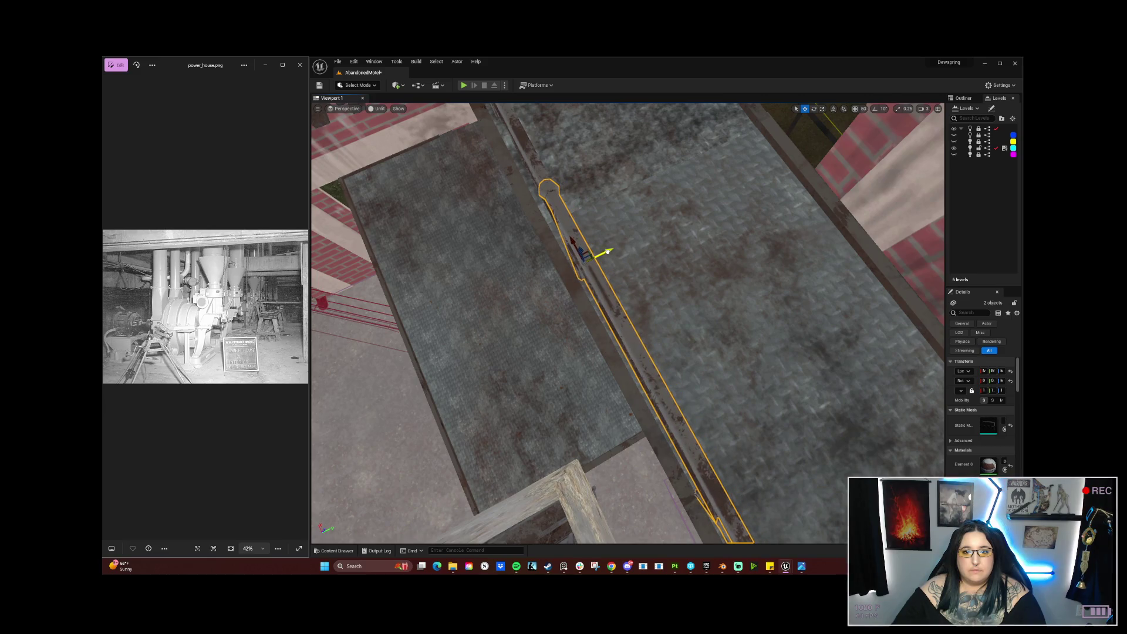
{"action": "mouse_move", "coordinate": [597, 265]}
{"action": "left_mouse_down"}
{"action": "mouse_move", "coordinate": [746, 316]}
{"action": "mouse_move", "coordinate": [367, 294]}
{"action": "mouse_move", "coordinate": [554, 300]}
{"action": "mouse_move", "coordinate": [658, 317]}
{"action": "mouse_move", "coordinate": [669, 328]}
{"action": "mouse_move", "coordinate": [669, 423]}
{"action": "left_mouse_up"}
{"action": "mouse_move", "coordinate": [493, 288]}
{"action": "left_mouse_down"}
{"action": "mouse_move", "coordinate": [763, 324]}
{"action": "mouse_move", "coordinate": [740, 324]}
{"action": "left_mouse_up"}
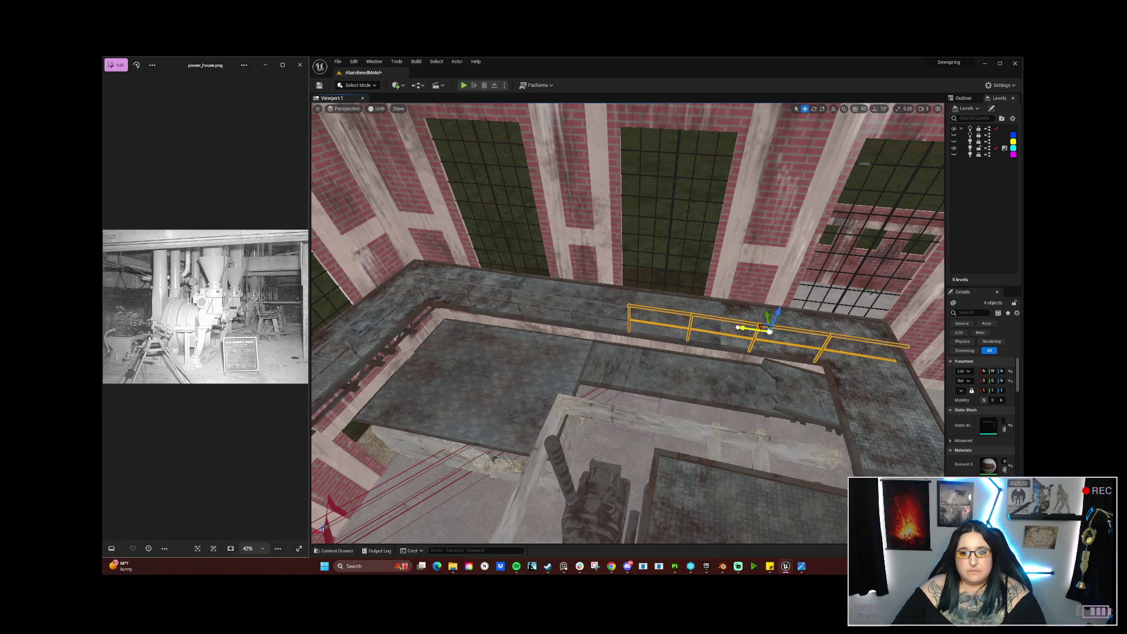
Step: Turn a single railing about 79° for the corner and nudge it along the walkway edge
{"action": "left_click", "coordinate": [870, 339]}
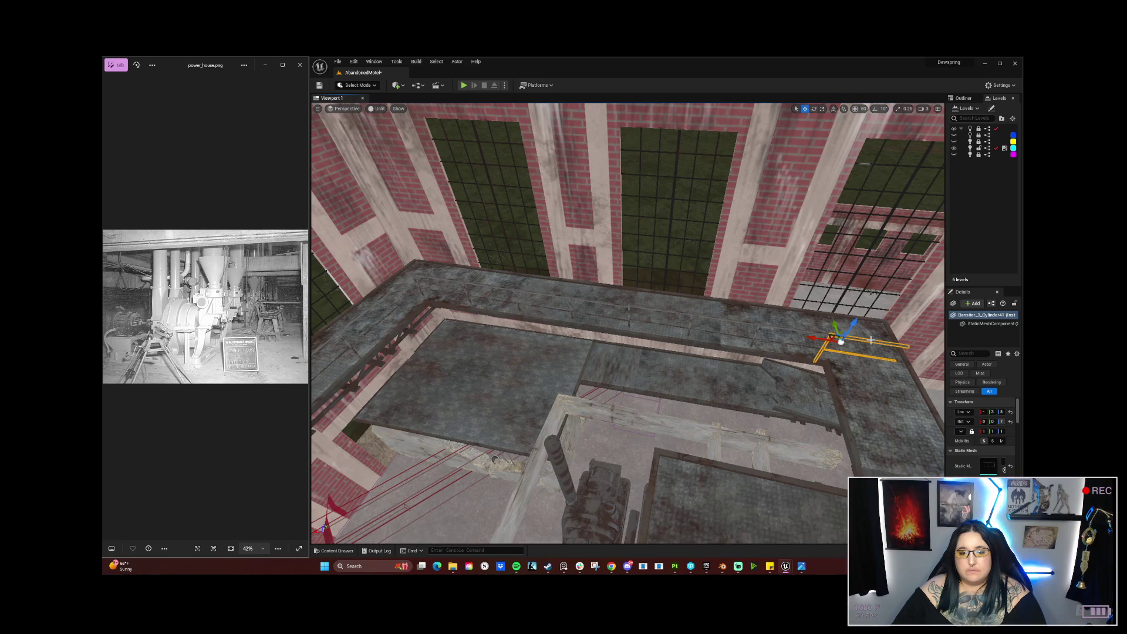
{"action": "mouse_move", "coordinate": [870, 340]}
{"action": "left_mouse_down"}
{"action": "mouse_move", "coordinate": [860, 305]}
{"action": "mouse_move", "coordinate": [901, 279]}
{"action": "mouse_move", "coordinate": [723, 341]}
{"action": "left_mouse_up"}
{"action": "key", "text": "e"}
{"action": "left_click_drag", "start_coordinate": [634, 384], "coordinate": [594, 377]}
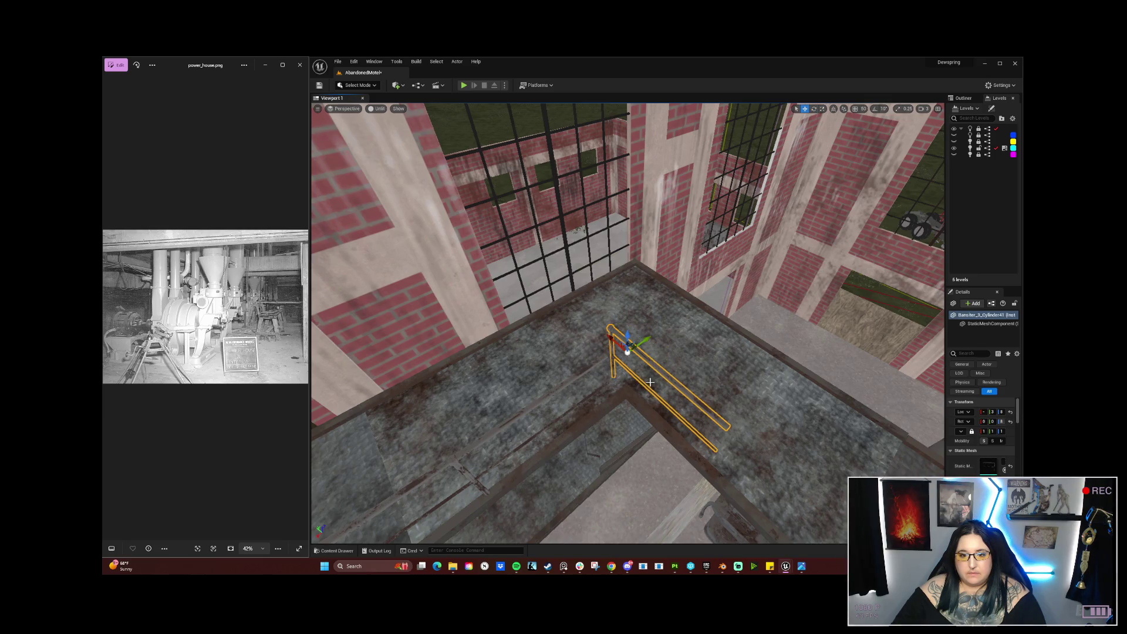
{"action": "mouse_move", "coordinate": [619, 339]}
{"action": "left_mouse_down"}
{"action": "mouse_move", "coordinate": [559, 327]}
{"action": "mouse_move", "coordinate": [598, 353]}
{"action": "left_mouse_up"}
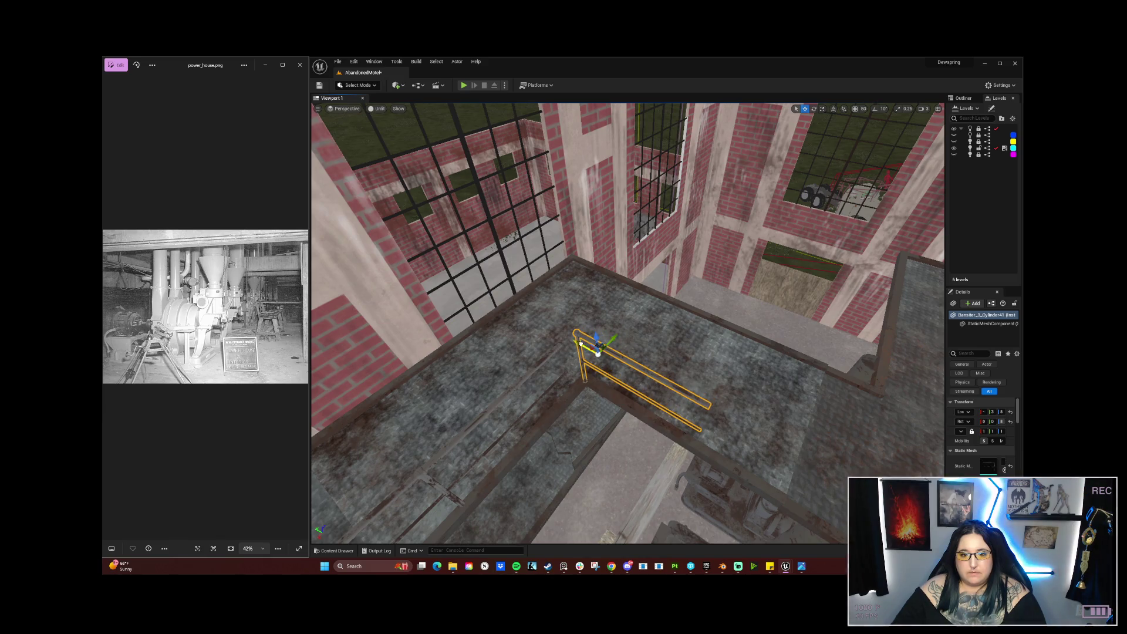
{"action": "mouse_move", "coordinate": [598, 353]}
{"action": "left_mouse_down"}
{"action": "mouse_move", "coordinate": [546, 284]}
{"action": "mouse_move", "coordinate": [545, 344]}
{"action": "left_mouse_up"}
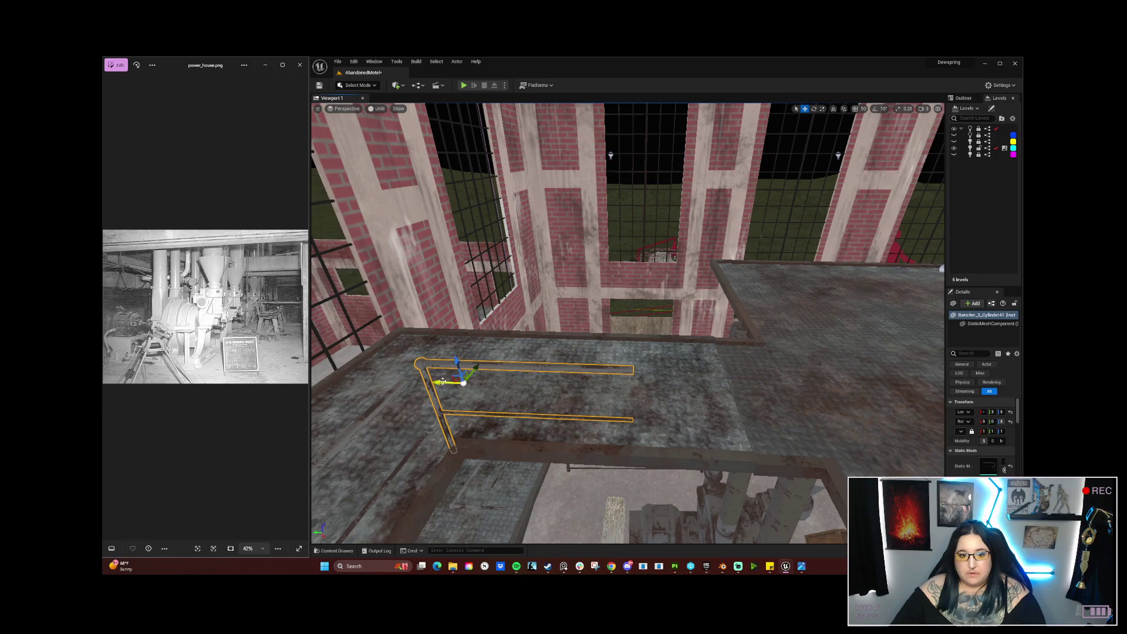
{"action": "left_click_drag", "start_coordinate": [660, 396], "coordinate": [647, 393]}
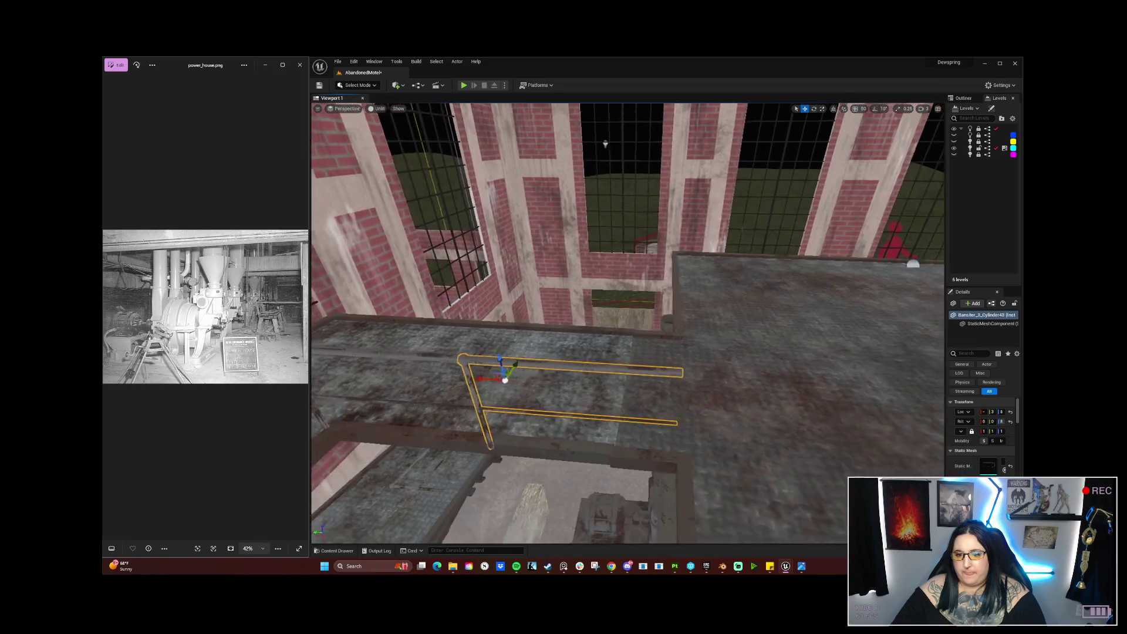
Step: Move two railing pieces onto the upper floor slab and turn them 100° to lie crosswise
{"action": "left_click_drag", "start_coordinate": [611, 142], "coordinate": [598, 145]}
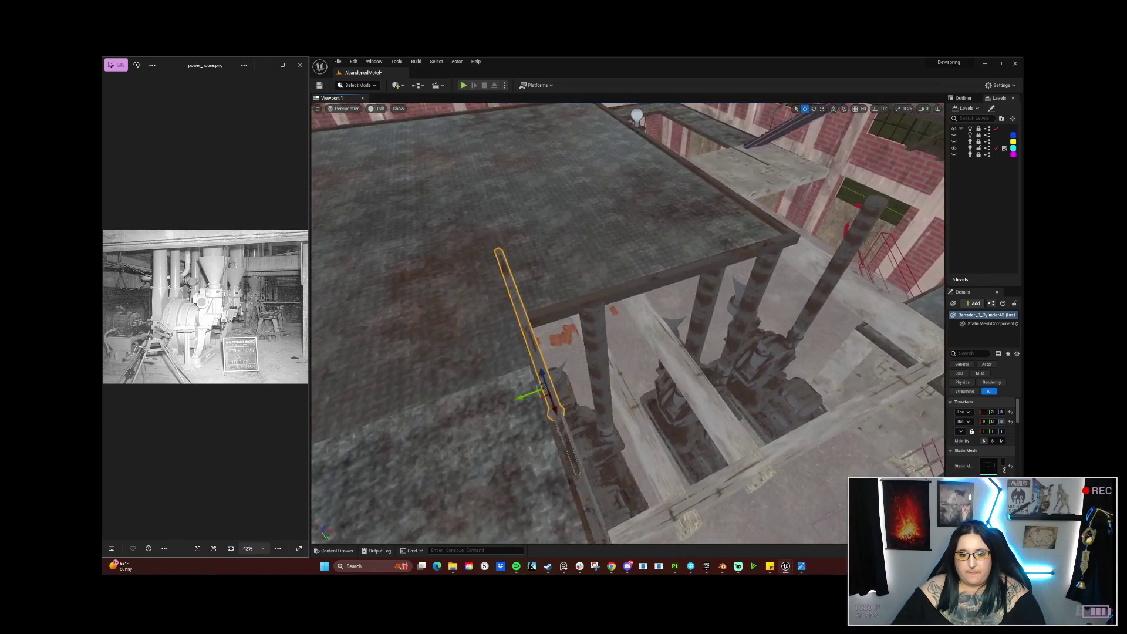
{"action": "left_click_drag", "start_coordinate": [659, 396], "coordinate": [660, 395]}
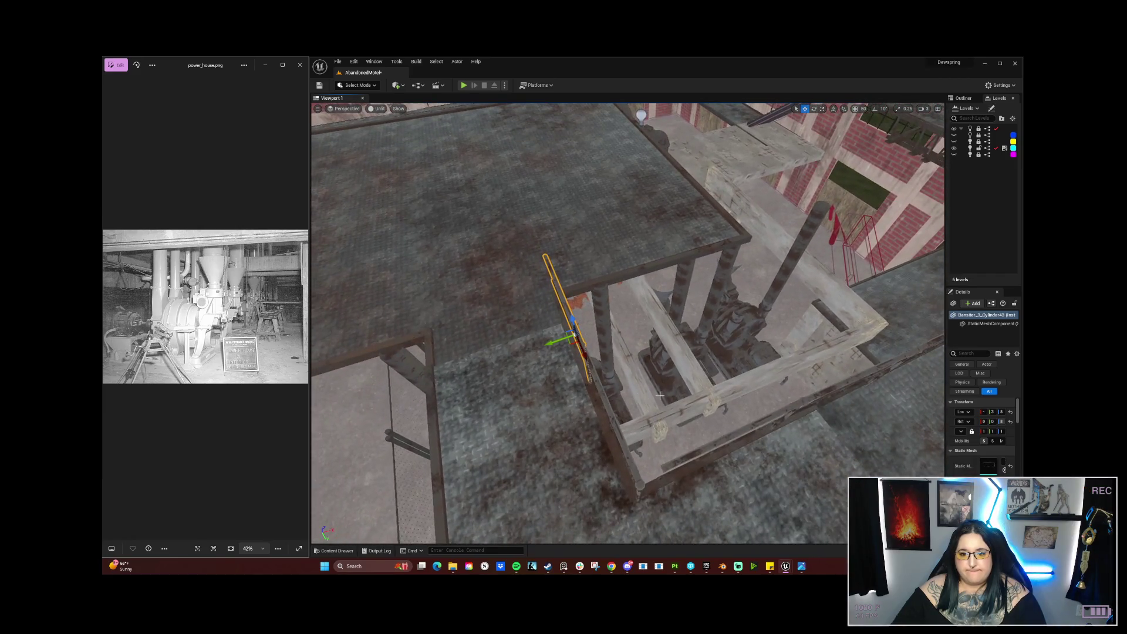
{"action": "left_click", "coordinate": [604, 399], "text": "ctrl"}
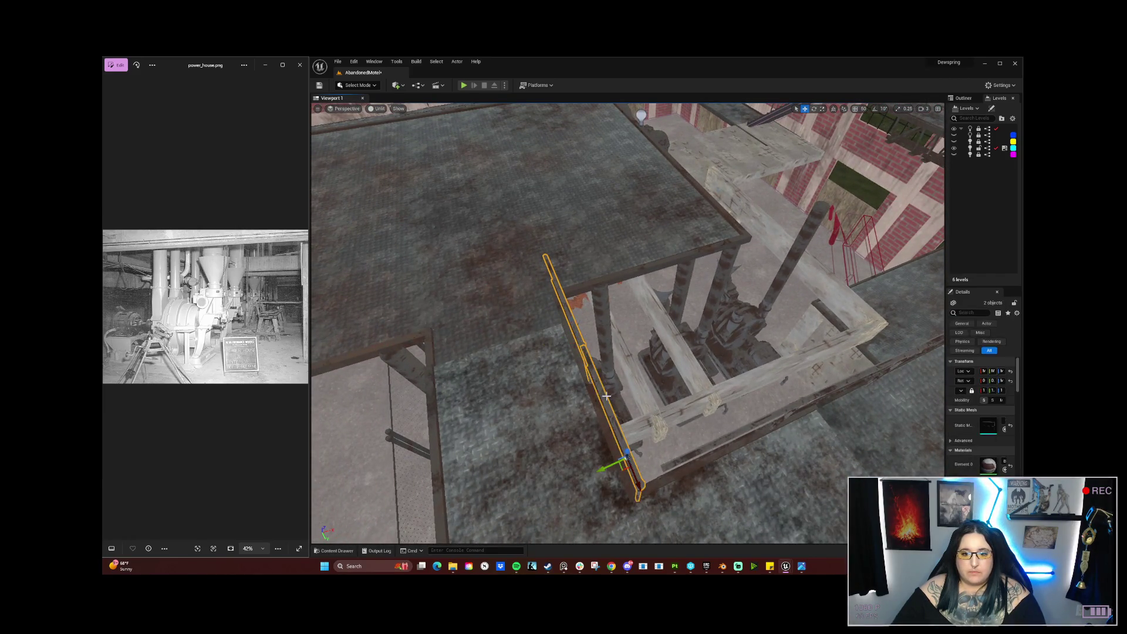
{"action": "mouse_move", "coordinate": [633, 480]}
{"action": "left_mouse_down"}
{"action": "mouse_move", "coordinate": [566, 276]}
{"action": "mouse_move", "coordinate": [555, 209]}
{"action": "mouse_move", "coordinate": [575, 176]}
{"action": "mouse_move", "coordinate": [580, 190]}
{"action": "left_mouse_up"}
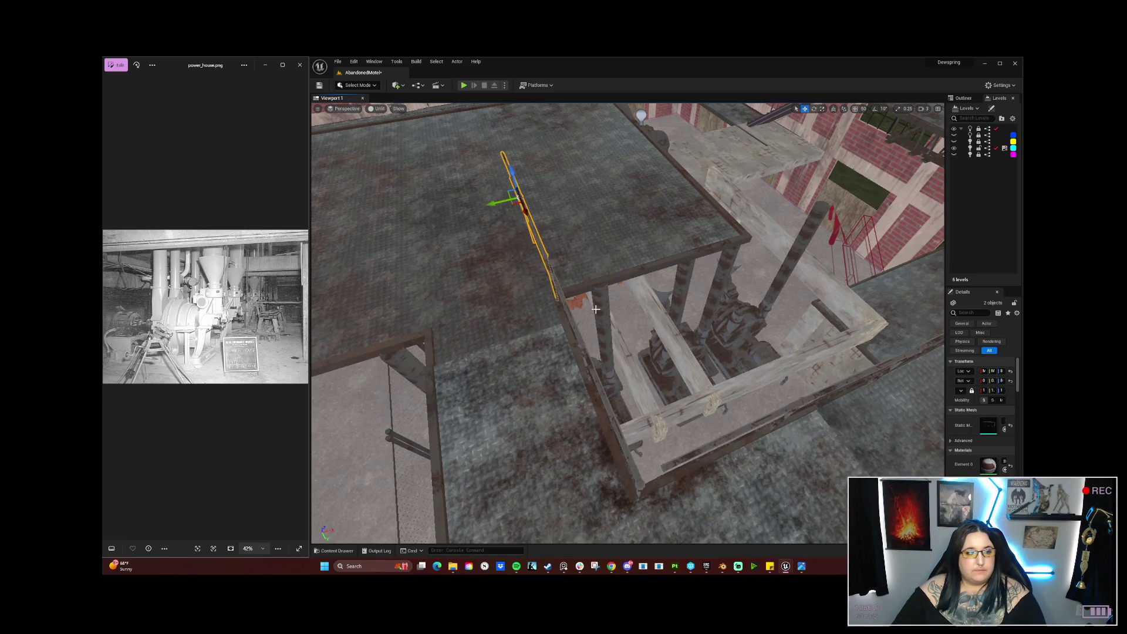
{"action": "key", "text": "f"}
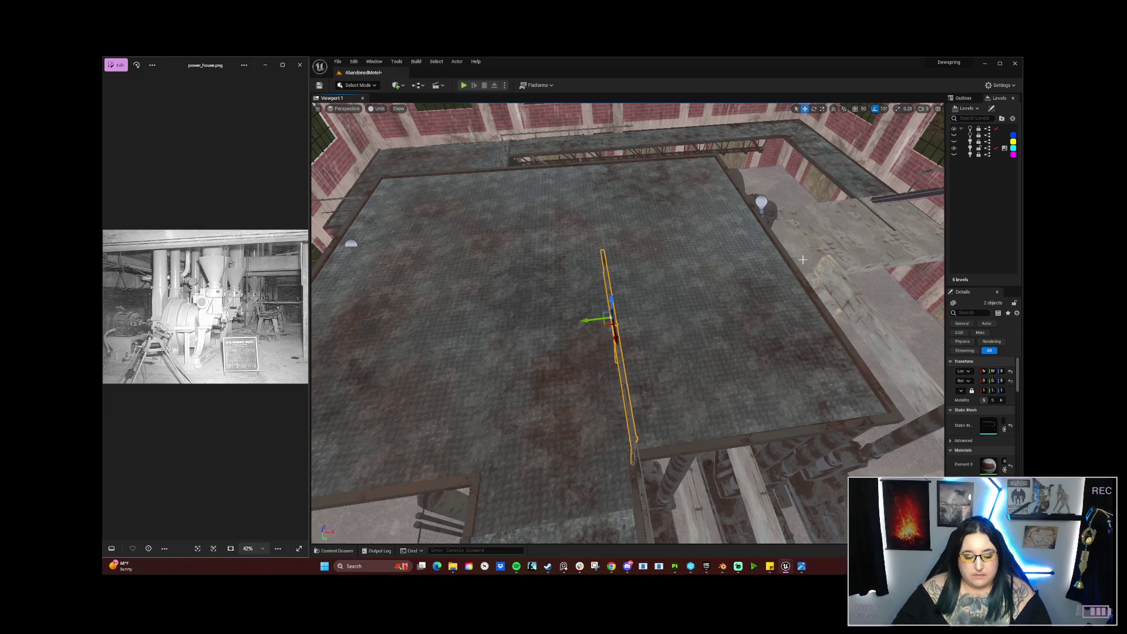
{"action": "key", "text": "e"}
{"action": "left_click_drag", "start_coordinate": [609, 339], "coordinate": [545, 344]}
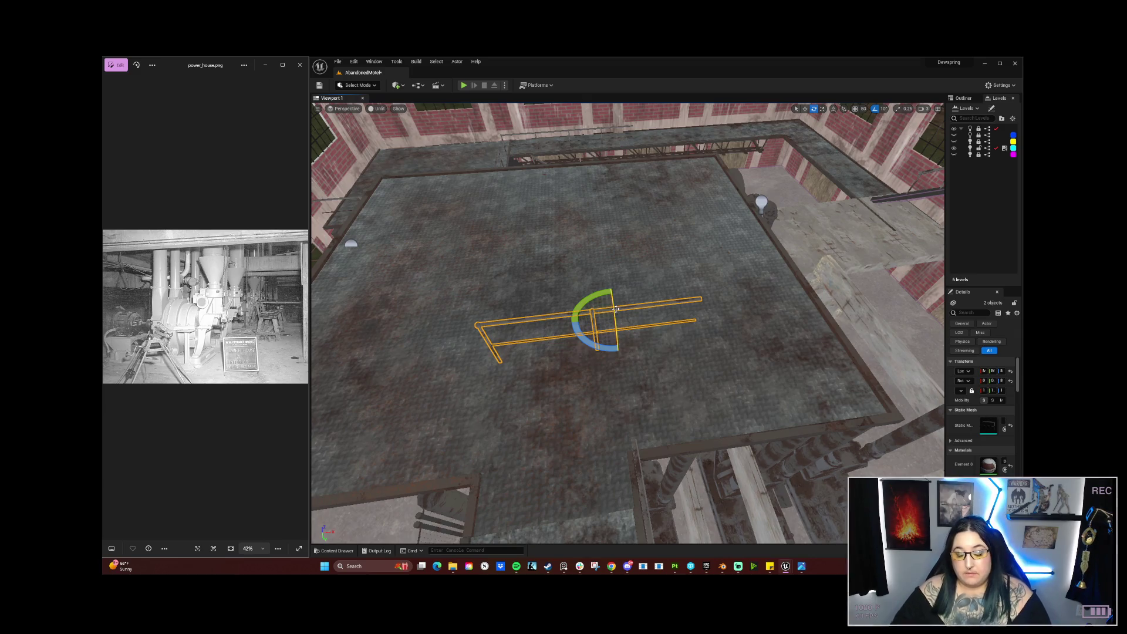
Step: Move the railing pair across the large slab to its front edge by the wall
{"action": "key", "text": "w"}
{"action": "mouse_move", "coordinate": [609, 299]}
{"action": "left_mouse_down"}
{"action": "mouse_move", "coordinate": [603, 434]}
{"action": "mouse_move", "coordinate": [710, 433]}
{"action": "mouse_move", "coordinate": [604, 381]}
{"action": "left_mouse_up"}
{"action": "mouse_move", "coordinate": [695, 235]}
{"action": "left_mouse_down"}
{"action": "mouse_move", "coordinate": [690, 244]}
{"action": "mouse_move", "coordinate": [695, 234]}
{"action": "mouse_move", "coordinate": [651, 223]}
{"action": "mouse_move", "coordinate": [643, 258]}
{"action": "left_mouse_up"}
{"action": "mouse_move", "coordinate": [619, 374]}
{"action": "left_mouse_down"}
{"action": "mouse_move", "coordinate": [699, 236]}
{"action": "mouse_move", "coordinate": [610, 274]}
{"action": "mouse_move", "coordinate": [643, 334]}
{"action": "mouse_move", "coordinate": [649, 314]}
{"action": "mouse_move", "coordinate": [518, 287]}
{"action": "mouse_move", "coordinate": [477, 390]}
{"action": "mouse_move", "coordinate": [510, 369]}
{"action": "mouse_move", "coordinate": [487, 359]}
{"action": "left_mouse_up"}
{"action": "key", "text": "e"}
{"action": "key", "text": "w"}
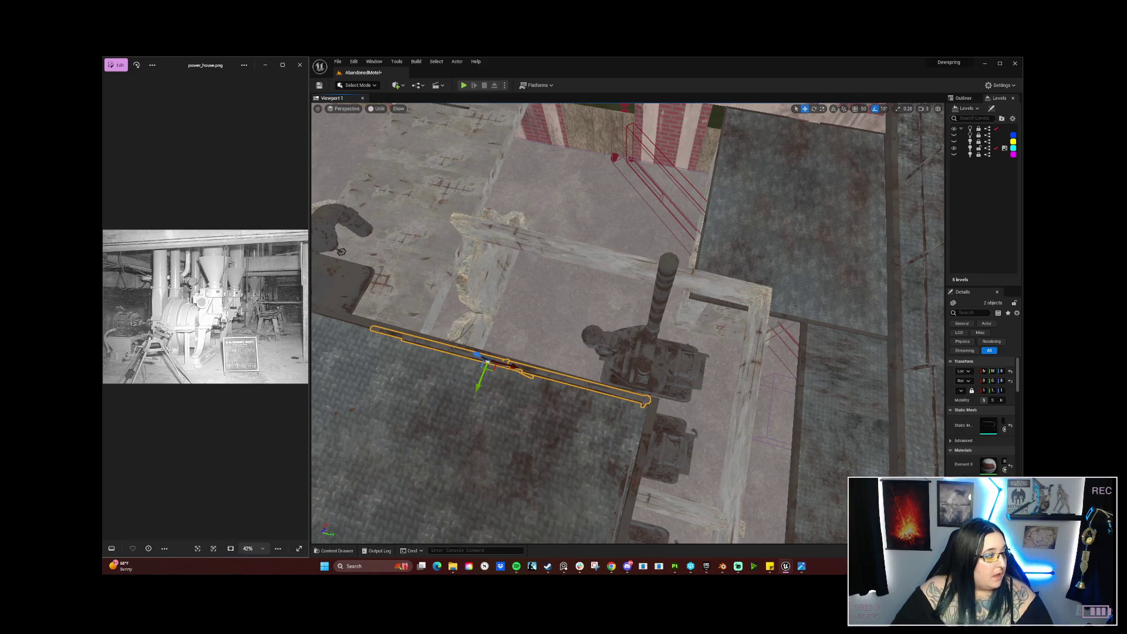
{"action": "left_click_drag", "start_coordinate": [469, 367], "coordinate": [425, 370]}
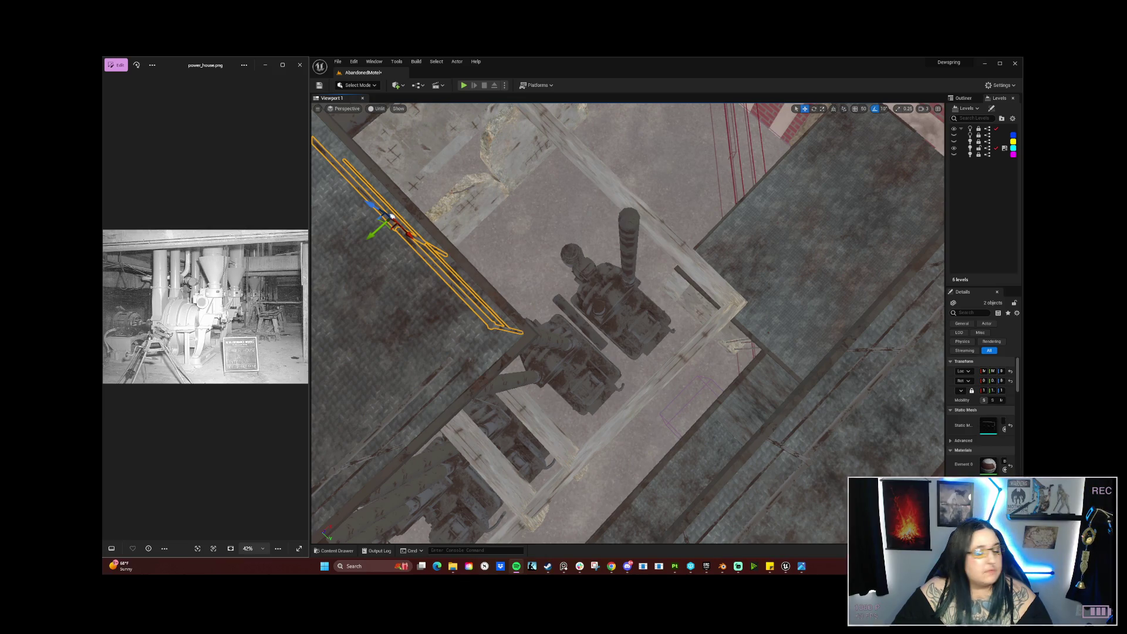
{"action": "mouse_move", "coordinate": [582, 379]}
{"action": "left_mouse_down"}
{"action": "mouse_move", "coordinate": [619, 152]}
{"action": "mouse_move", "coordinate": [547, 376]}
{"action": "left_mouse_up"}
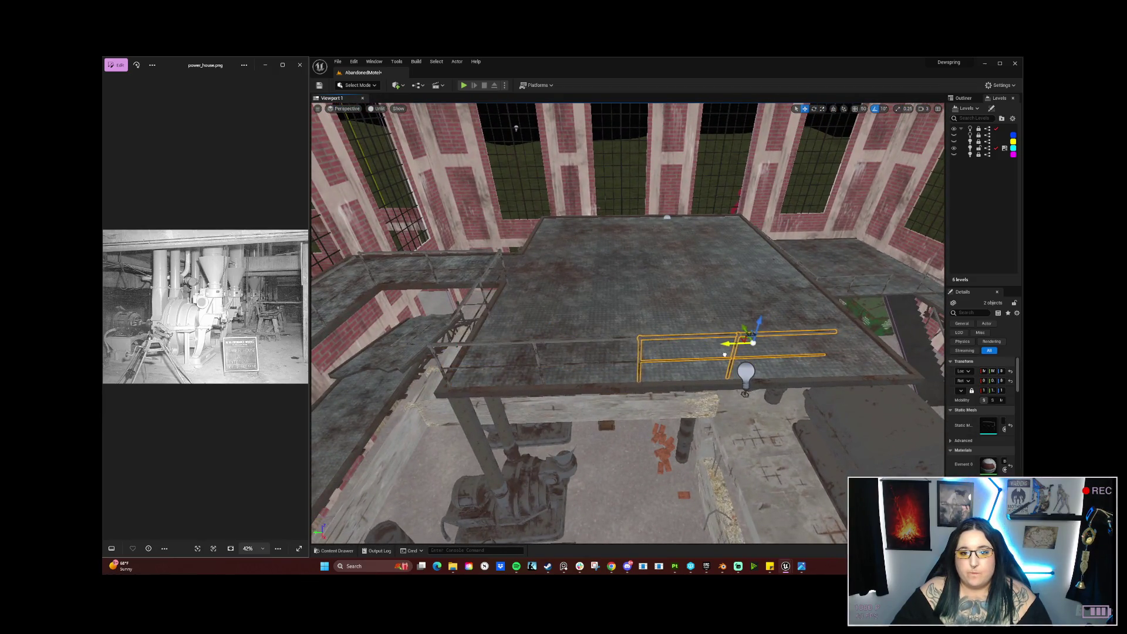
{"action": "mouse_move", "coordinate": [721, 353]}
{"action": "left_mouse_down"}
{"action": "mouse_move", "coordinate": [721, 281]}
{"action": "mouse_move", "coordinate": [704, 259]}
{"action": "mouse_move", "coordinate": [705, 383]}
{"action": "mouse_move", "coordinate": [681, 386]}
{"action": "mouse_move", "coordinate": [745, 382]}
{"action": "left_mouse_up"}
{"action": "left_click", "coordinate": [705, 367]}
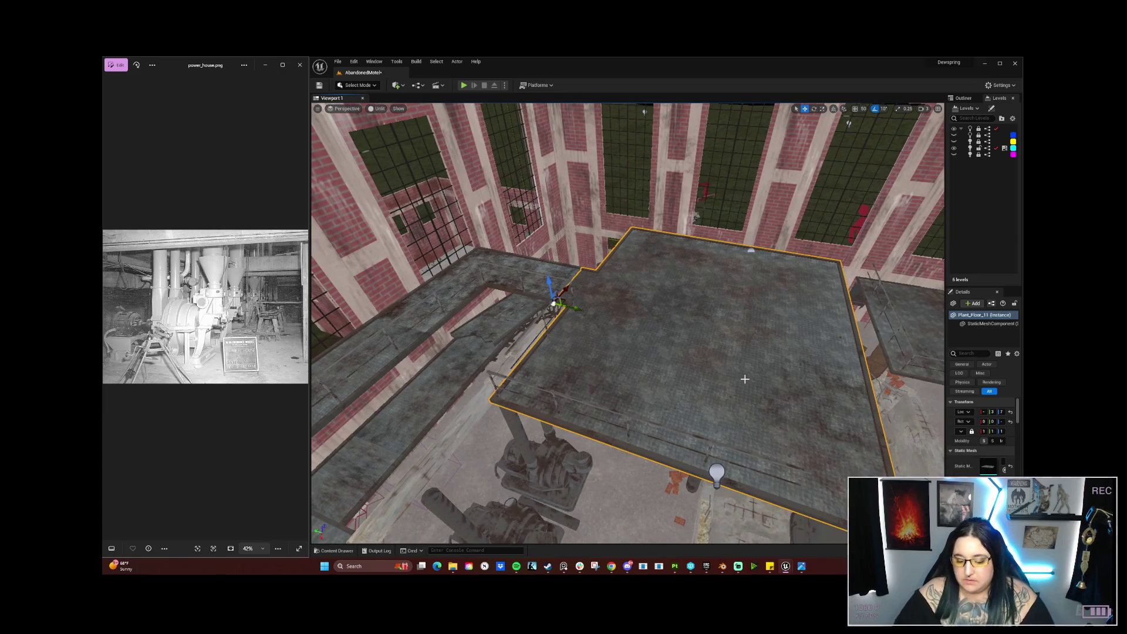
Step: Delete Plant_Floor_11 over the generators, then fly across the hall and select catwalk Plant_Floor_10
{"action": "key", "text": "Delete"}
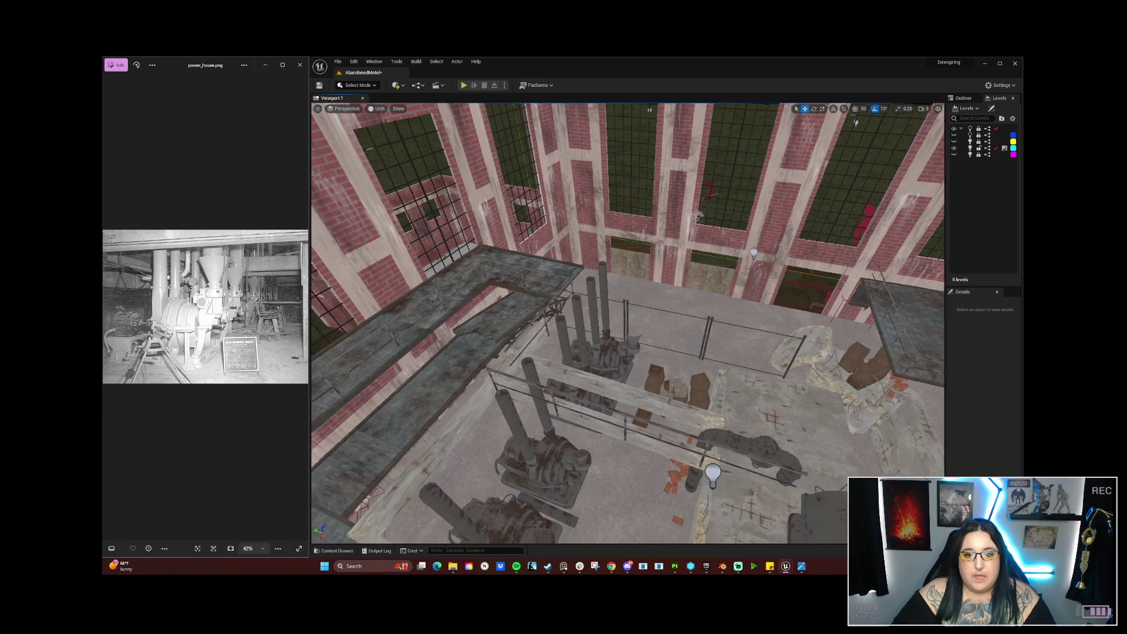
{"action": "key", "text": "d"}
{"action": "key", "text": "d"}
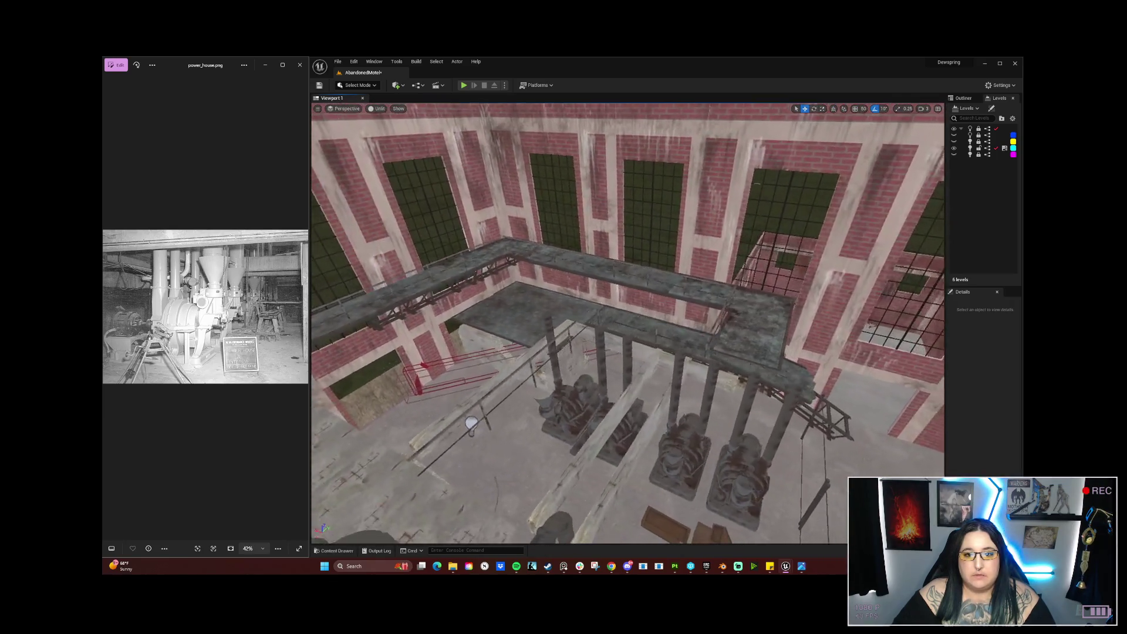
{"action": "key", "text": "q"}
{"action": "key", "text": "d"}
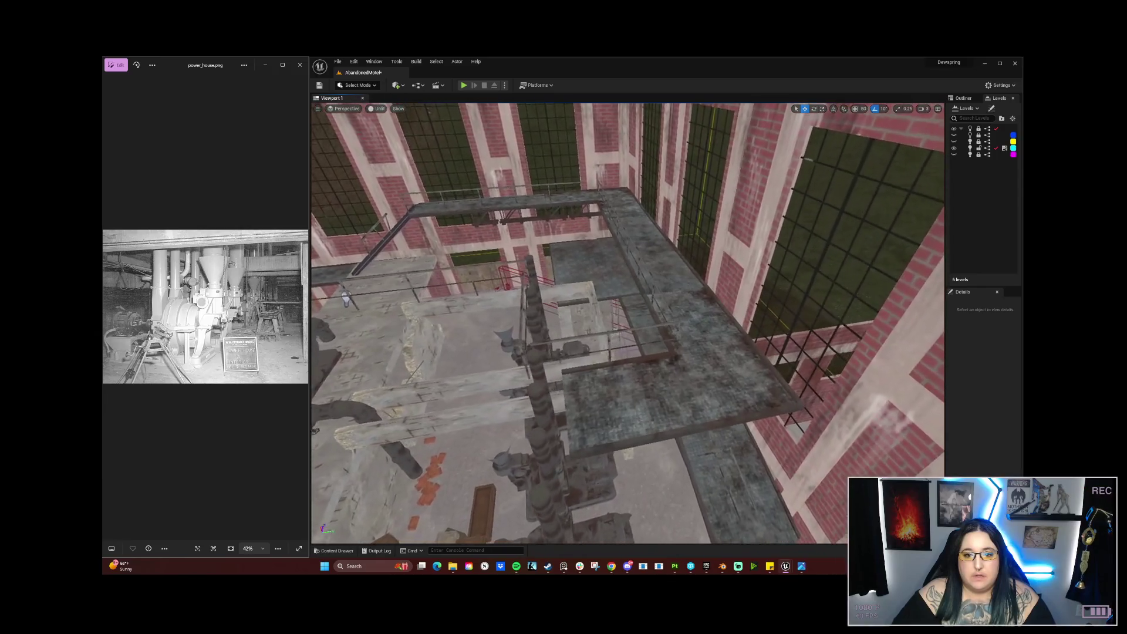
{"action": "key", "text": "a"}
{"action": "left_click", "coordinate": [666, 313]}
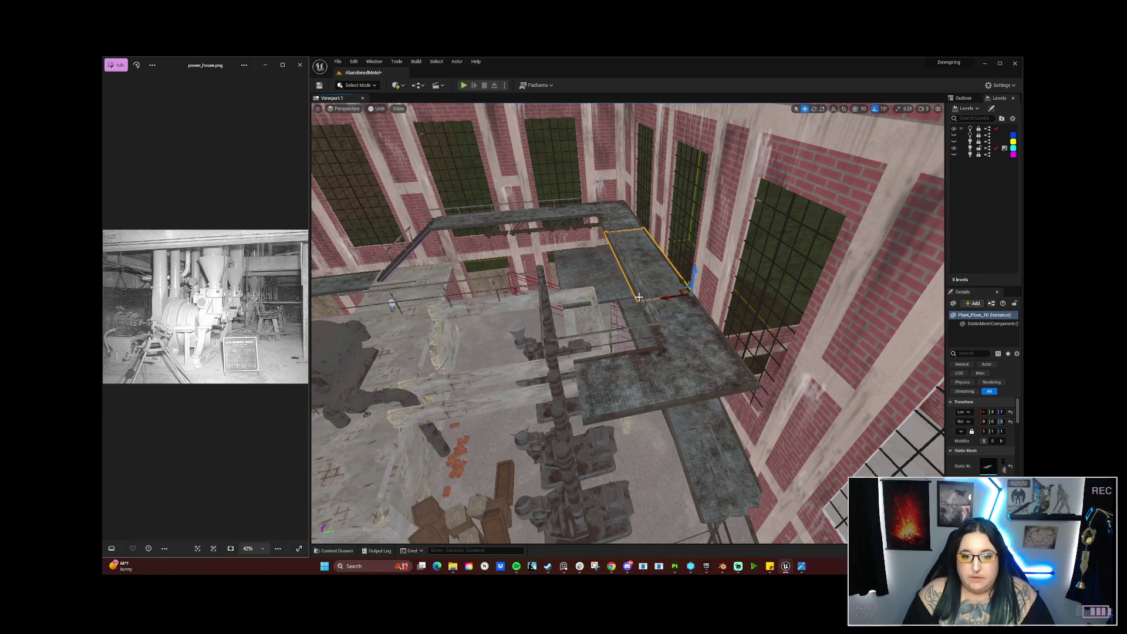
{"action": "key", "text": "q"}
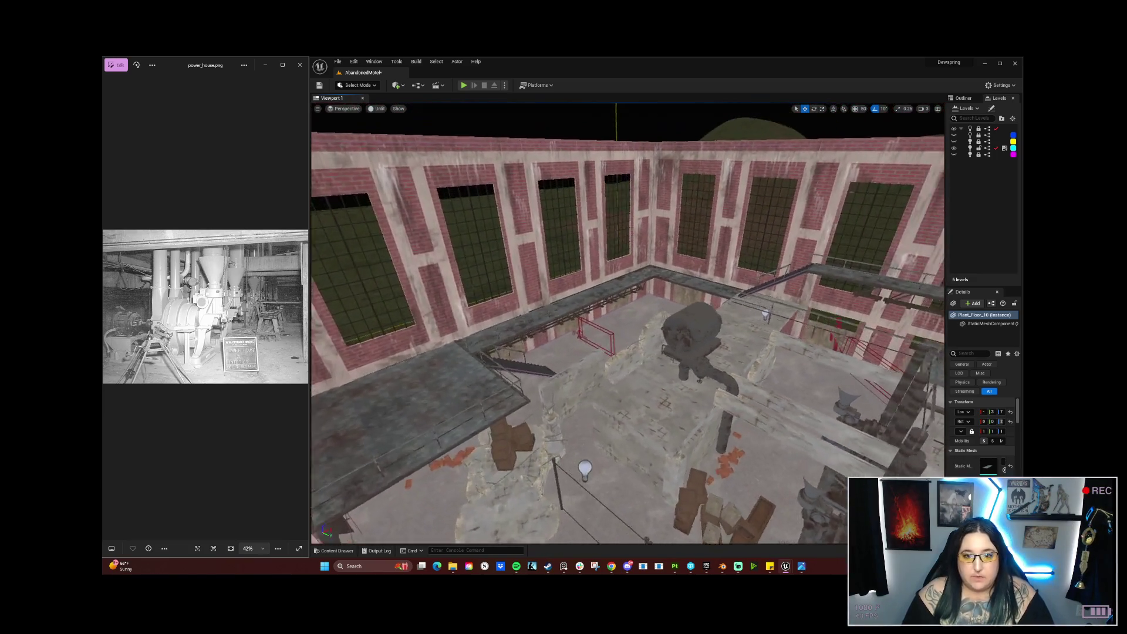
{"action": "key", "text": "e"}
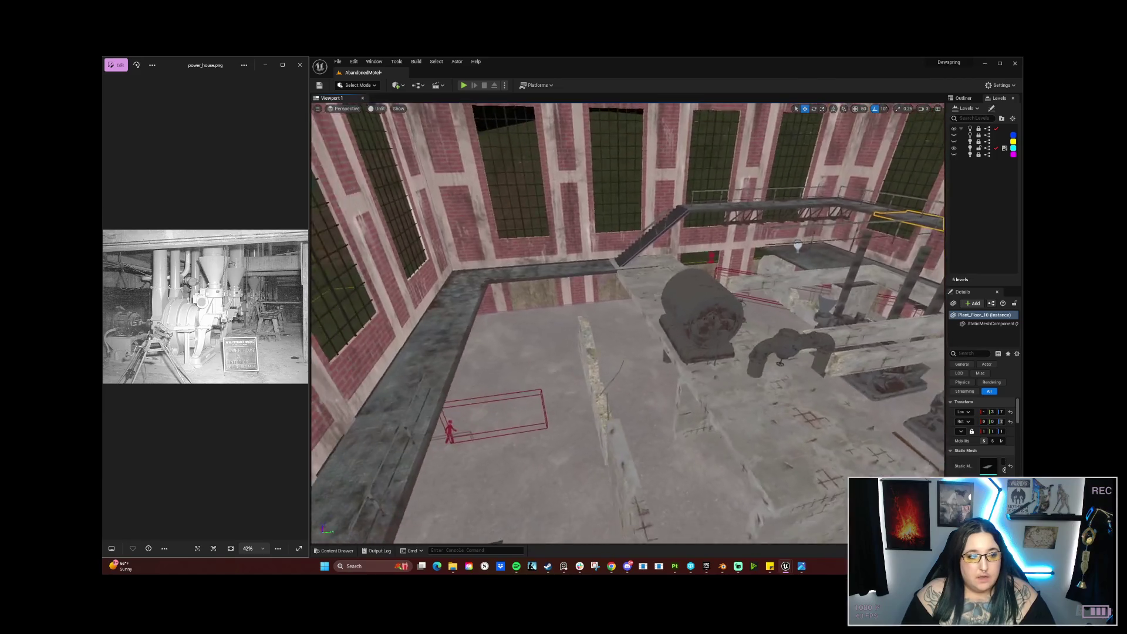
Step: Add the walkway strip, its lower beam parts and three railing sections to the selection
{"action": "left_click", "coordinate": [600, 262], "text": "ctrl"}
{"action": "mouse_move", "coordinate": [590, 292]}
{"action": "left_mouse_down"}
{"action": "mouse_move", "coordinate": [534, 258]}
{"action": "mouse_move", "coordinate": [513, 270]}
{"action": "left_mouse_up"}
{"action": "left_click", "coordinate": [626, 409], "text": "ctrl"}
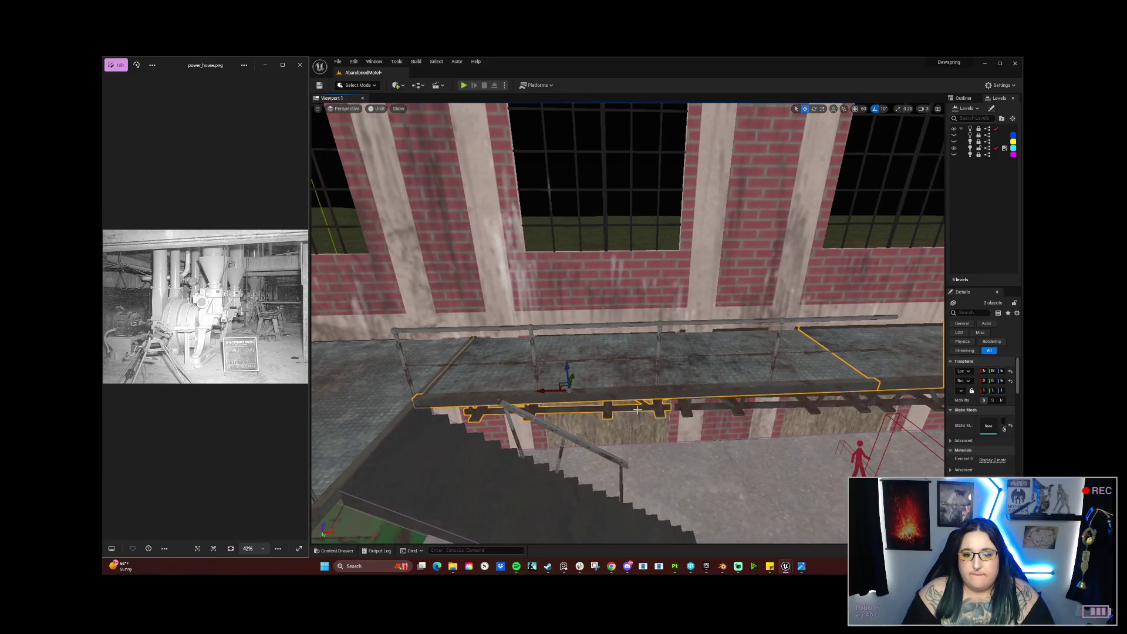
{"action": "left_click", "coordinate": [848, 403], "text": "ctrl"}
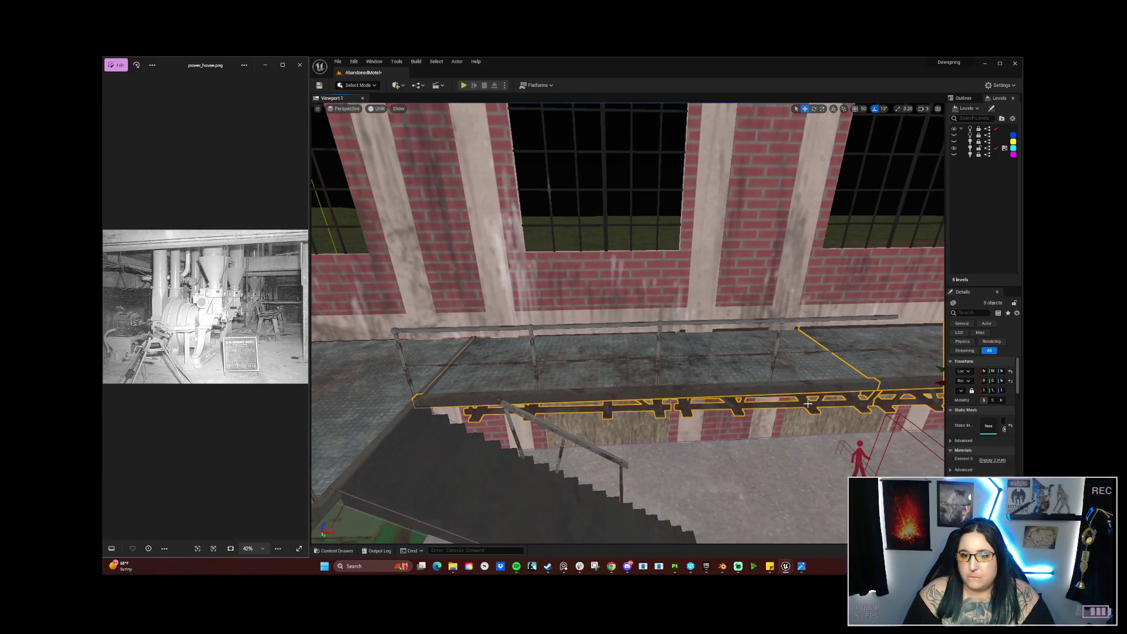
{"action": "left_click", "coordinate": [523, 331], "text": "ctrl"}
{"action": "left_click", "coordinate": [587, 327], "text": "ctrl"}
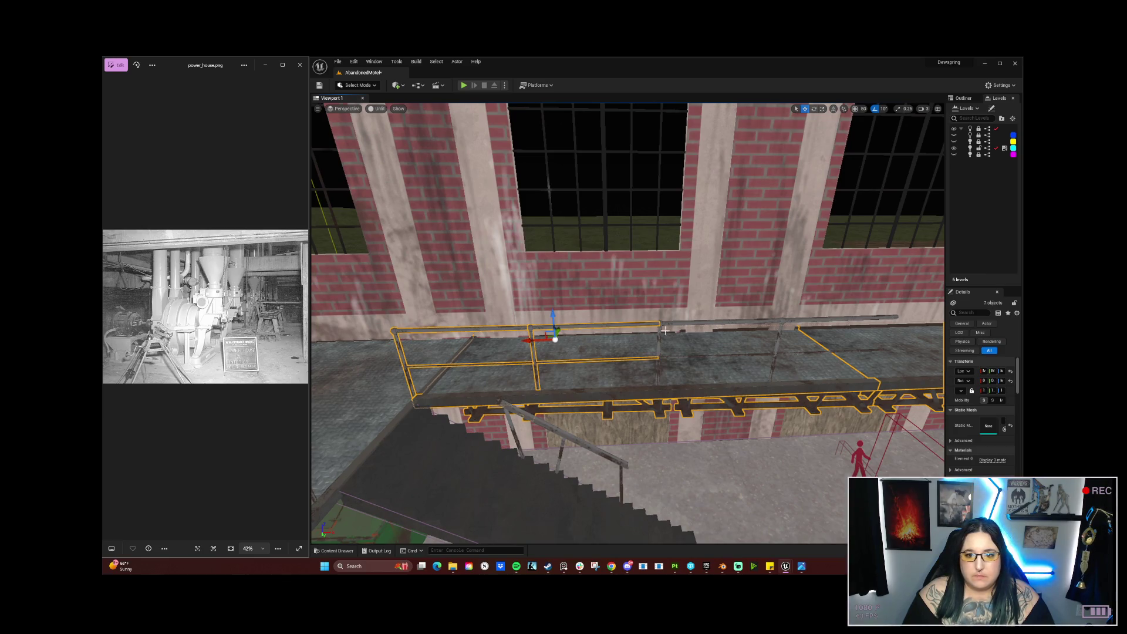
{"action": "left_click", "coordinate": [666, 327], "text": "ctrl"}
{"action": "mouse_move", "coordinate": [666, 327]}
{"action": "left_mouse_down"}
{"action": "mouse_move", "coordinate": [725, 368]}
{"action": "mouse_move", "coordinate": [506, 155]}
{"action": "mouse_move", "coordinate": [745, 414]}
{"action": "mouse_move", "coordinate": [563, 399]}
{"action": "mouse_move", "coordinate": [782, 468]}
{"action": "mouse_move", "coordinate": [774, 437]}
{"action": "left_mouse_up"}
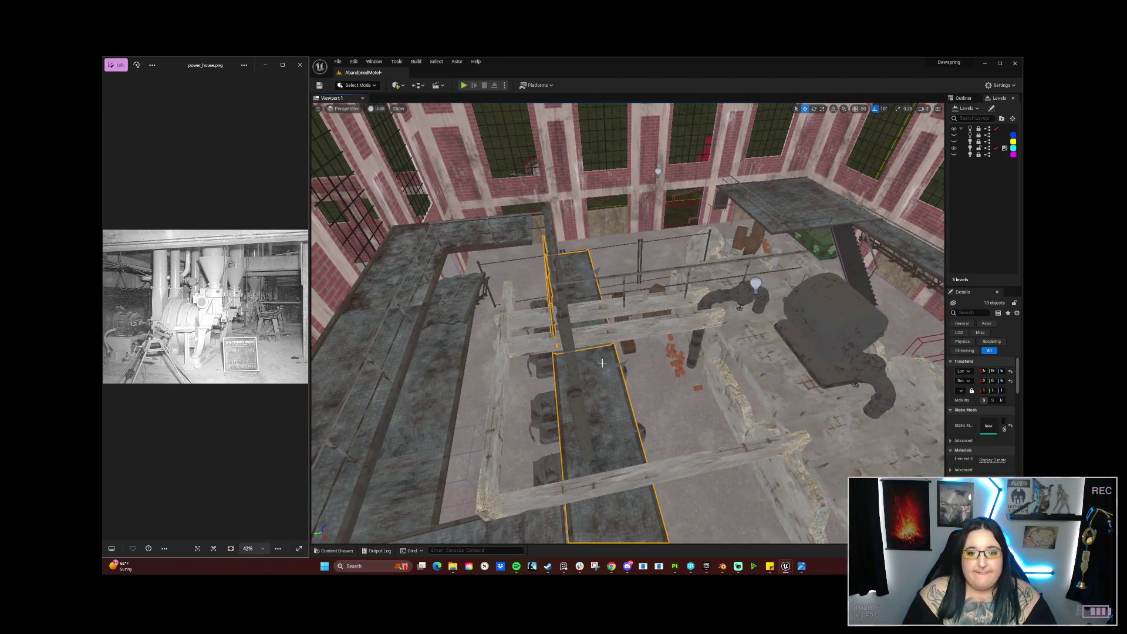
Step: Drag the railed truss walkway group out over the generator row at catwalk height
{"action": "key", "text": "e"}
{"action": "mouse_move", "coordinate": [581, 362]}
{"action": "left_mouse_down"}
{"action": "mouse_move", "coordinate": [645, 457]}
{"action": "mouse_move", "coordinate": [627, 467]}
{"action": "left_mouse_up"}
{"action": "key", "text": "w"}
{"action": "scroll", "coordinate": [794, 408], "scroll_direction": "down", "scroll_amount": 10}
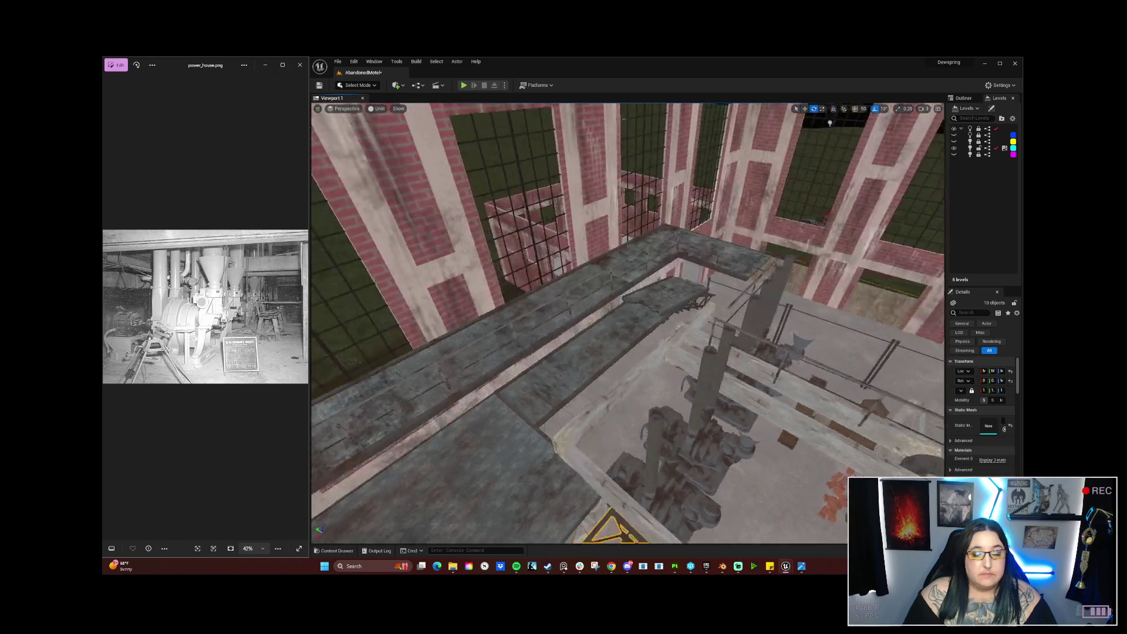
{"action": "scroll", "coordinate": [628, 322], "scroll_direction": "down", "scroll_amount": 5}
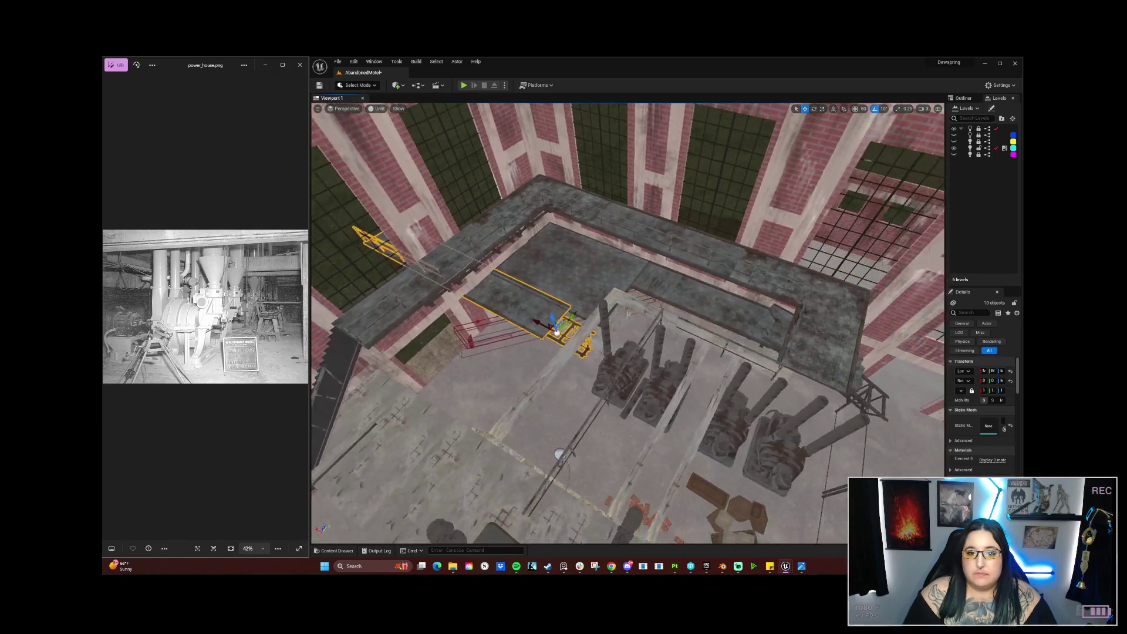
{"action": "mouse_move", "coordinate": [500, 322]}
{"action": "left_mouse_down"}
{"action": "mouse_move", "coordinate": [670, 433]}
{"action": "mouse_move", "coordinate": [458, 422]}
{"action": "mouse_move", "coordinate": [452, 376]}
{"action": "left_mouse_up"}
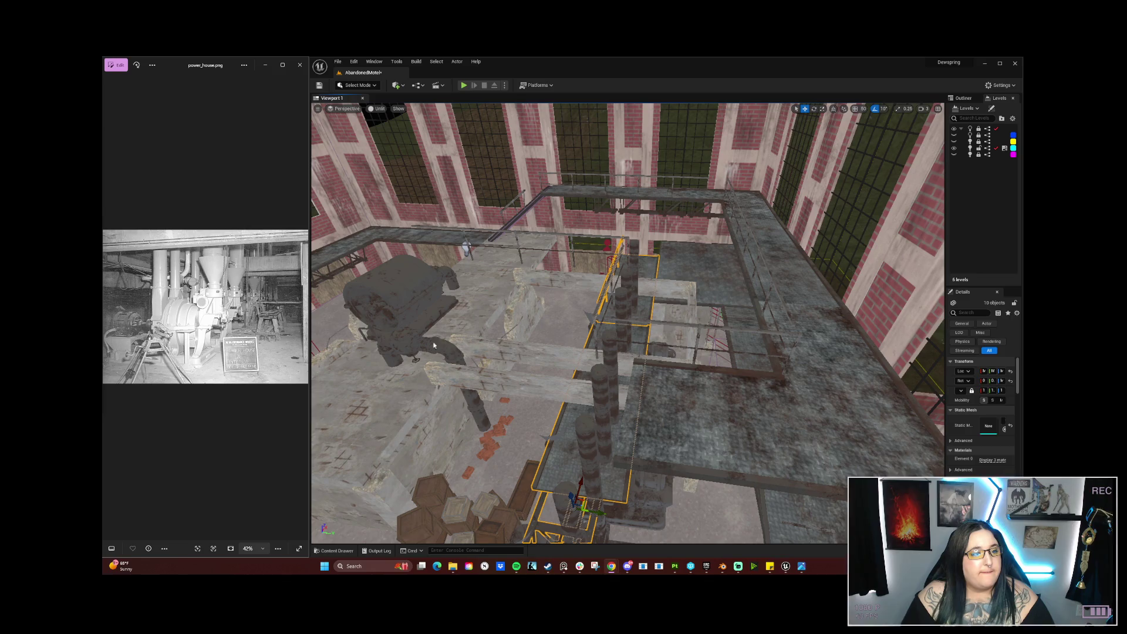
{"action": "mouse_move", "coordinate": [471, 351]}
{"action": "left_mouse_down"}
{"action": "mouse_move", "coordinate": [474, 317]}
{"action": "mouse_move", "coordinate": [457, 302]}
{"action": "mouse_move", "coordinate": [549, 384]}
{"action": "left_mouse_up"}
Step: Nudge the walkway group end to end with the mezzanine floor, then fly along checking for gaps
{"action": "mouse_move", "coordinate": [653, 390]}
{"action": "left_mouse_down"}
{"action": "mouse_move", "coordinate": [656, 335]}
{"action": "mouse_move", "coordinate": [587, 364]}
{"action": "mouse_move", "coordinate": [647, 350]}
{"action": "mouse_move", "coordinate": [691, 368]}
{"action": "left_mouse_up"}
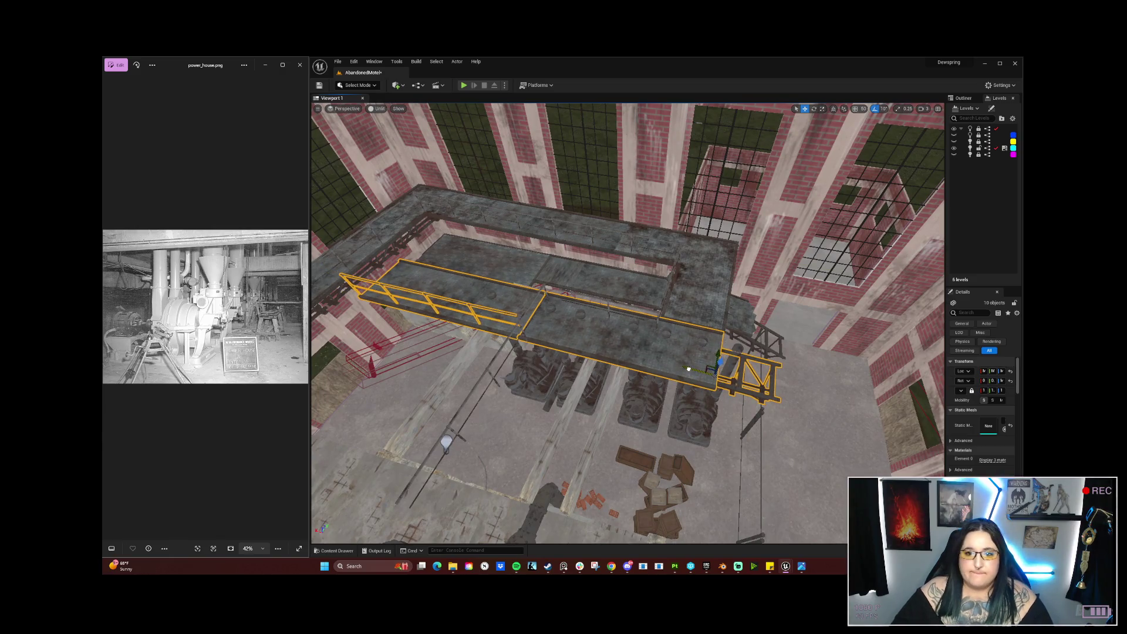
{"action": "mouse_move", "coordinate": [691, 368]}
{"action": "left_mouse_down"}
{"action": "mouse_move", "coordinate": [847, 392]}
{"action": "mouse_move", "coordinate": [790, 396]}
{"action": "mouse_move", "coordinate": [590, 333]}
{"action": "left_mouse_up"}
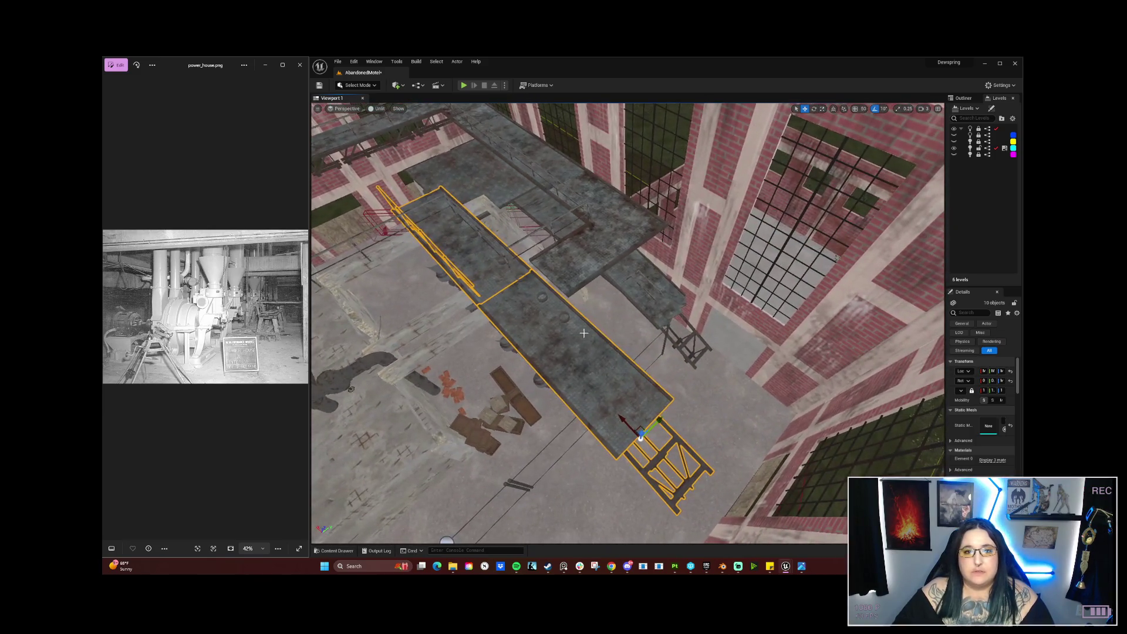
{"action": "left_click_drag", "start_coordinate": [661, 420], "coordinate": [665, 415]}
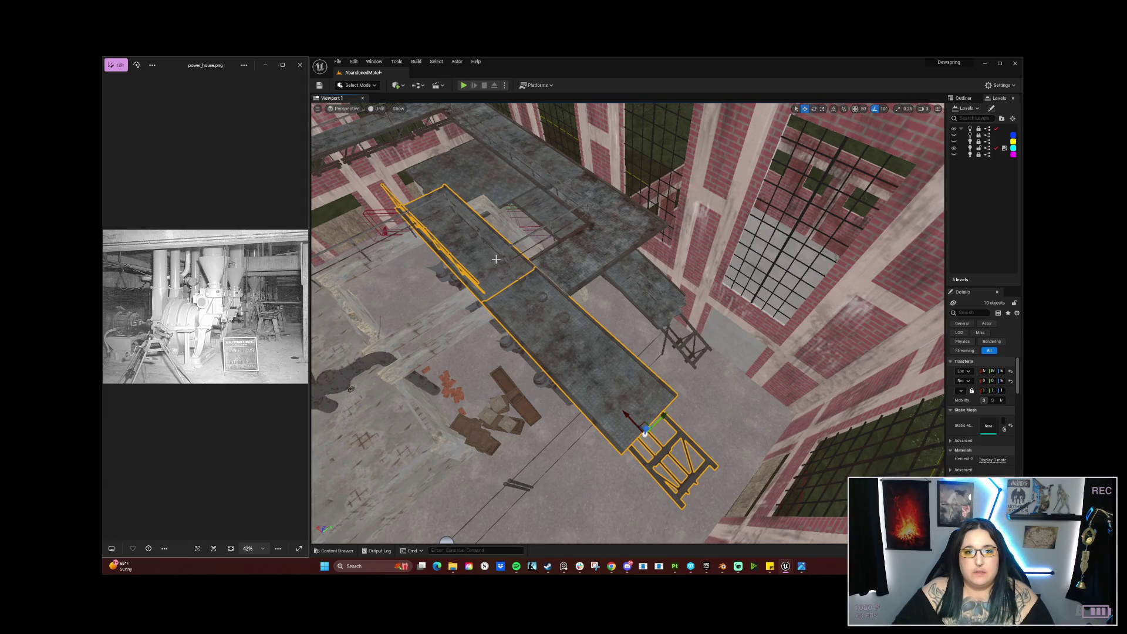
{"action": "left_click_drag", "start_coordinate": [545, 289], "coordinate": [468, 232]}
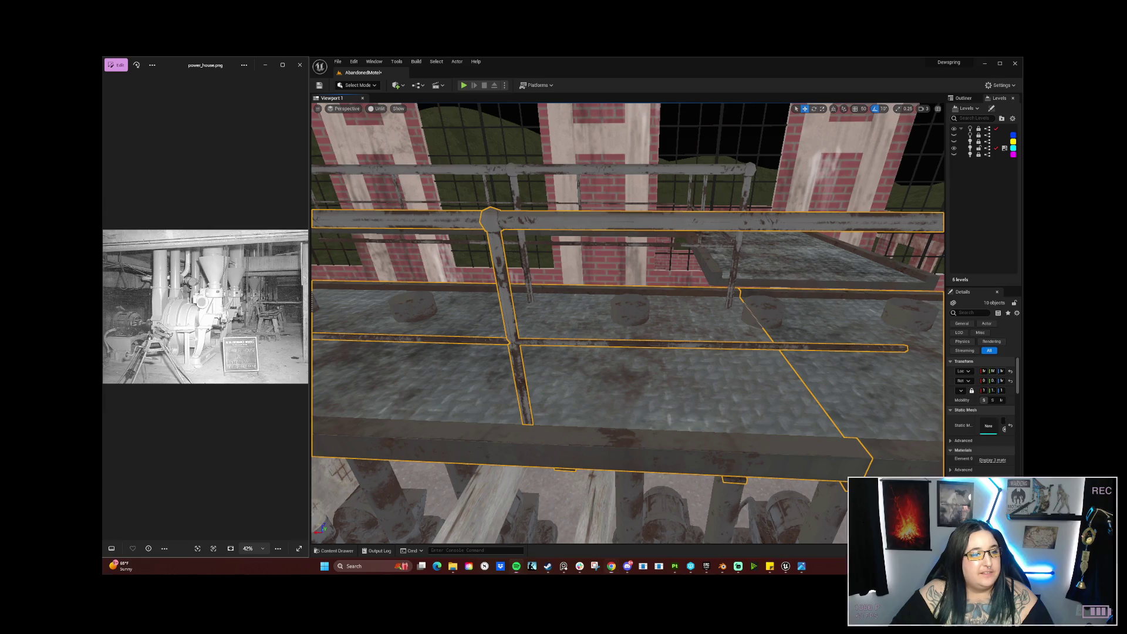
{"action": "mouse_move", "coordinate": [628, 323]}
{"action": "left_mouse_down"}
{"action": "mouse_move", "coordinate": [610, 317]}
{"action": "mouse_move", "coordinate": [593, 352]}
{"action": "mouse_move", "coordinate": [622, 317]}
{"action": "mouse_move", "coordinate": [622, 342]}
{"action": "mouse_move", "coordinate": [669, 380]}
{"action": "left_mouse_up"}
{"action": "left_click", "coordinate": [566, 378]}
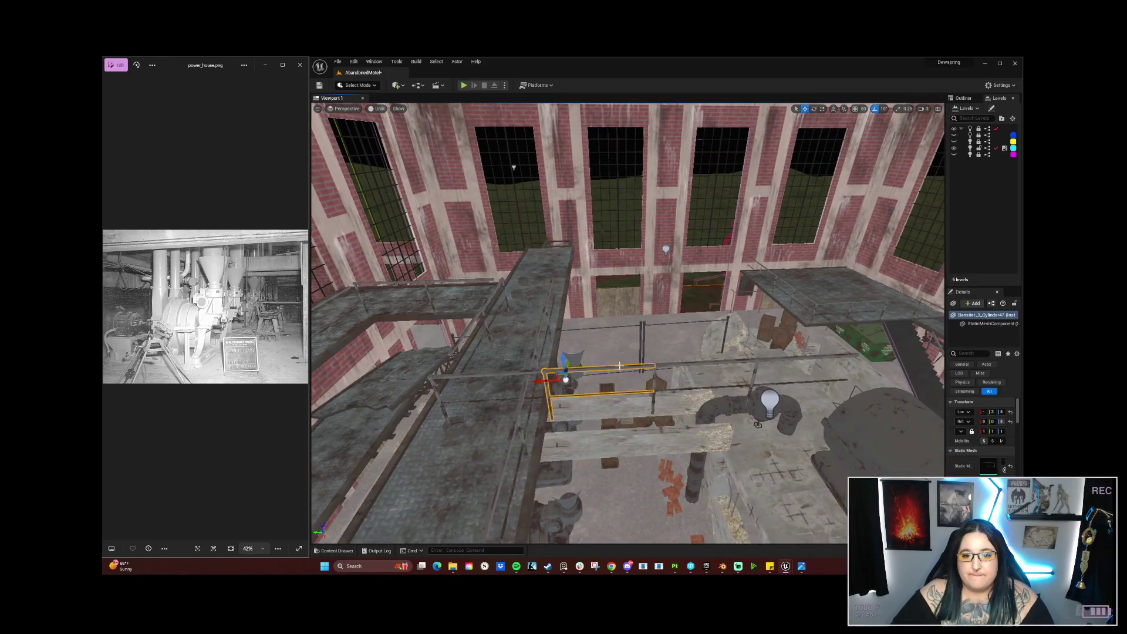
Step: Select the sloping banister and its lower piece and slide both sideways along Y onto the walkway edge
{"action": "key", "text": "Escape"}
{"action": "left_click", "coordinate": [514, 373]}
{"action": "key", "text": "f"}
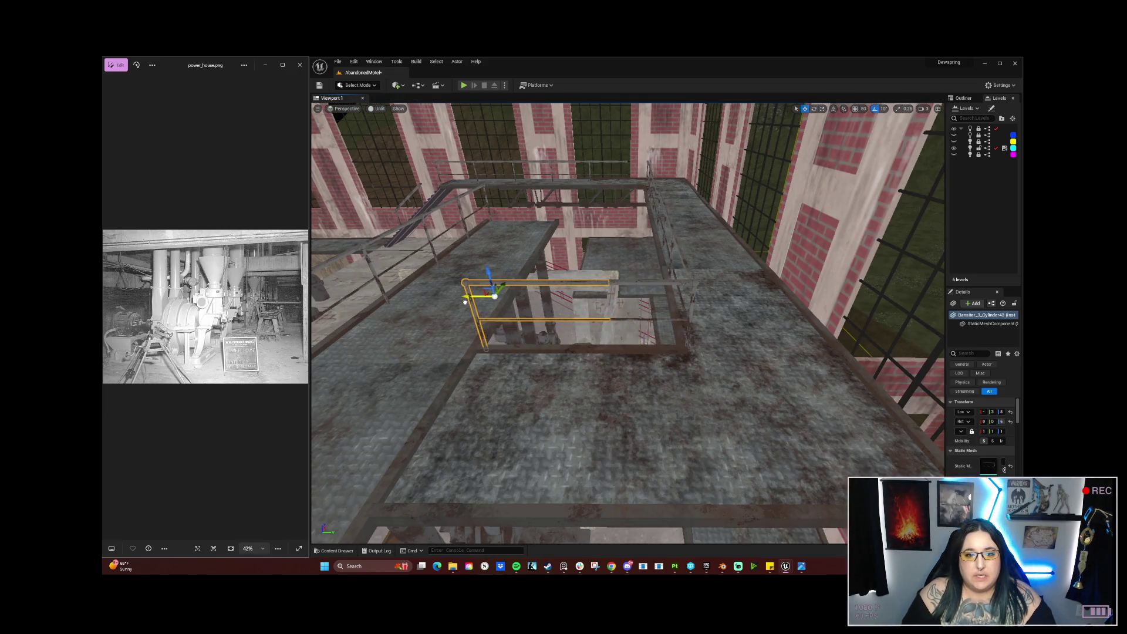
{"action": "left_click_drag", "start_coordinate": [466, 302], "coordinate": [434, 358]}
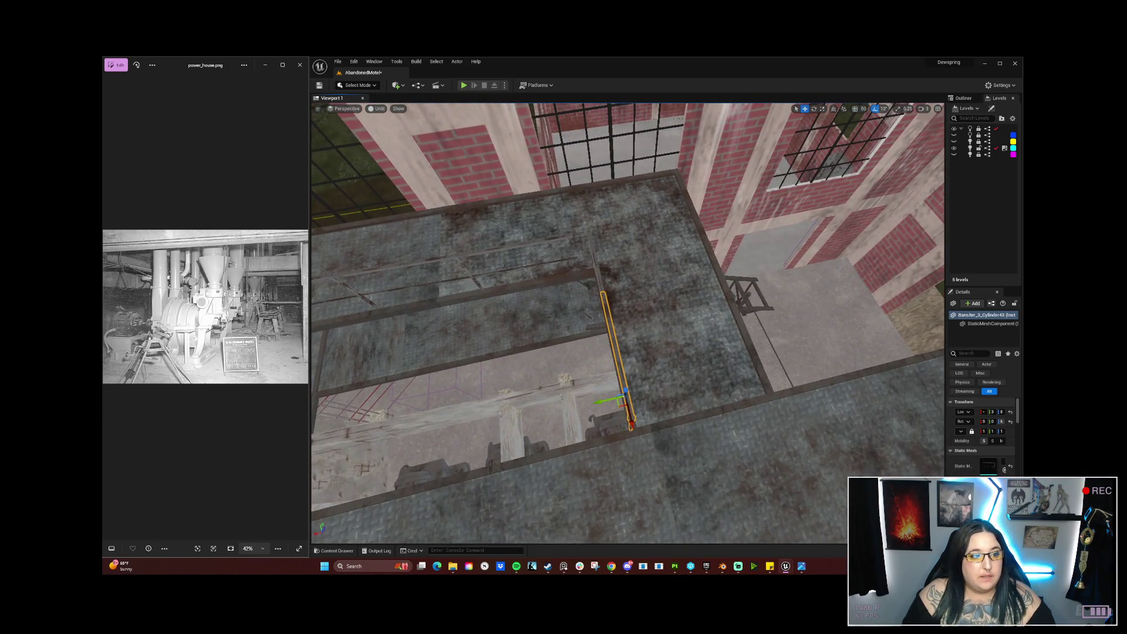
{"action": "mouse_move", "coordinate": [627, 323]}
{"action": "left_mouse_down"}
{"action": "mouse_move", "coordinate": [587, 332]}
{"action": "mouse_move", "coordinate": [622, 328]}
{"action": "mouse_move", "coordinate": [593, 305]}
{"action": "mouse_move", "coordinate": [615, 269]}
{"action": "mouse_move", "coordinate": [549, 234]}
{"action": "mouse_move", "coordinate": [572, 218]}
{"action": "left_mouse_up"}
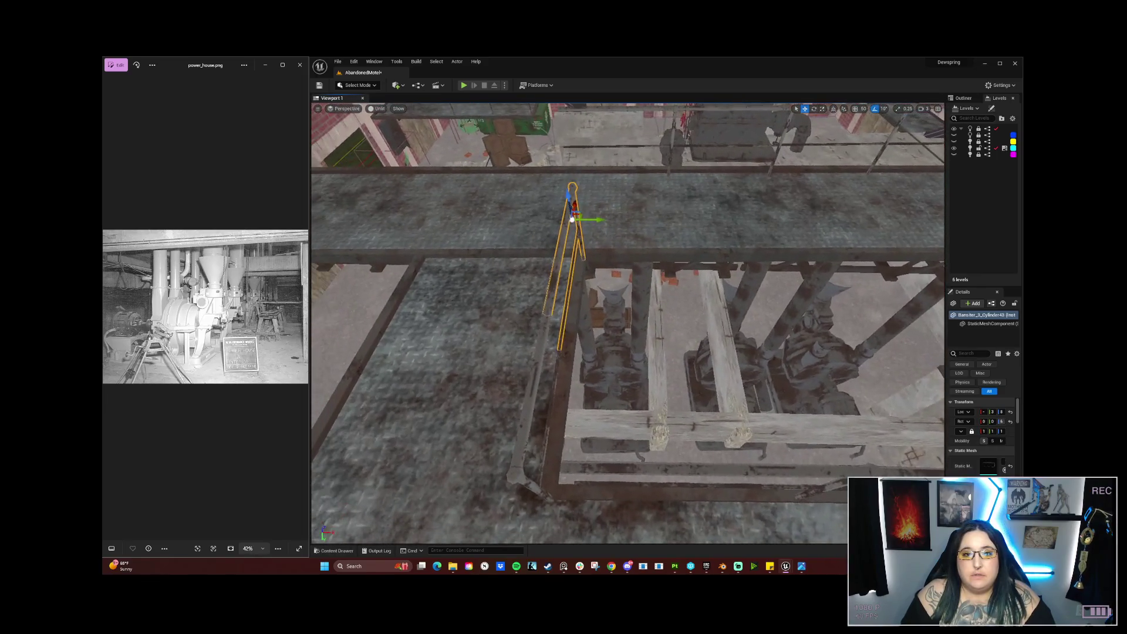
{"action": "left_click", "coordinate": [511, 468], "text": "ctrl"}
{"action": "left_click_drag", "start_coordinate": [513, 429], "coordinate": [498, 429]}
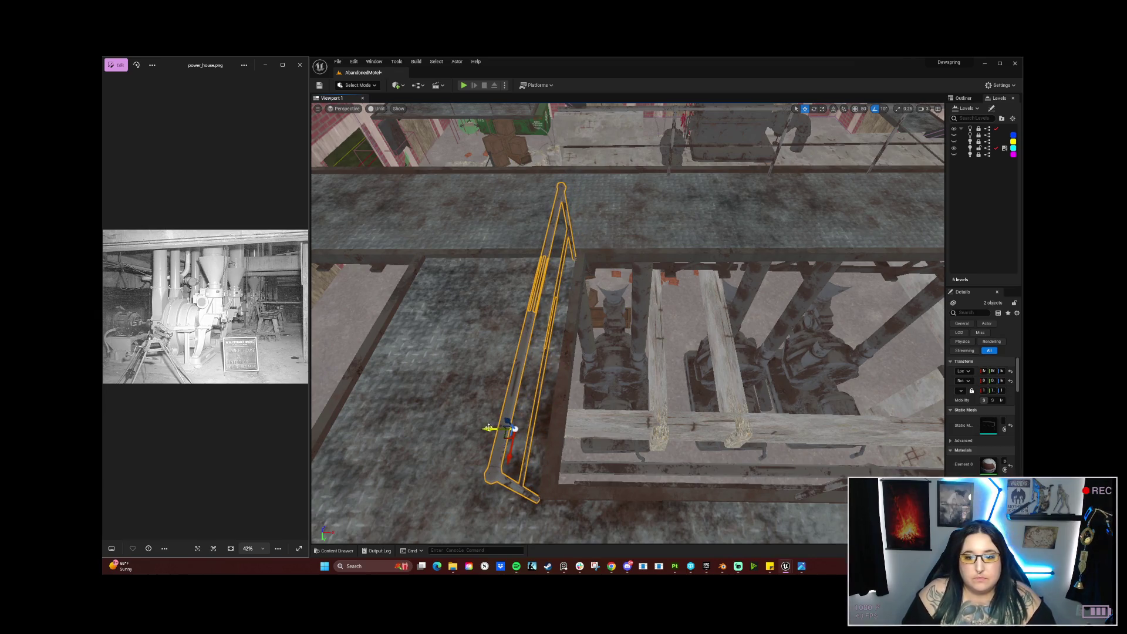
{"action": "left_click_drag", "start_coordinate": [486, 428], "coordinate": [653, 387]}
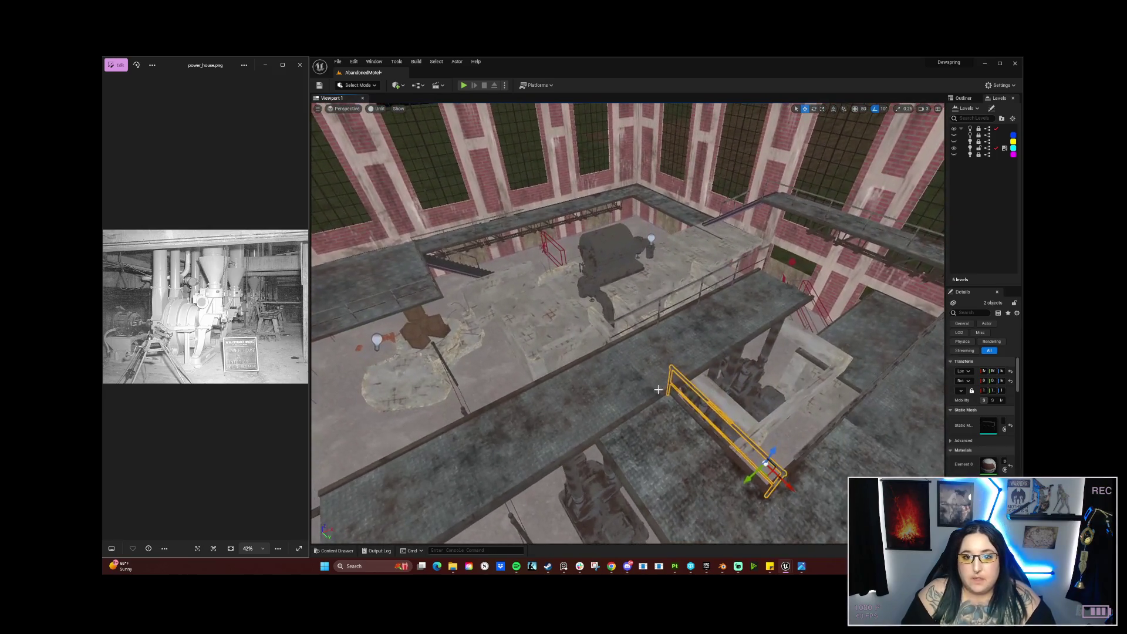
Step: Select the walkway railing pieces and slide one along the walkway on X
{"action": "left_click", "coordinate": [653, 388]}
{"action": "left_click", "coordinate": [641, 307]}
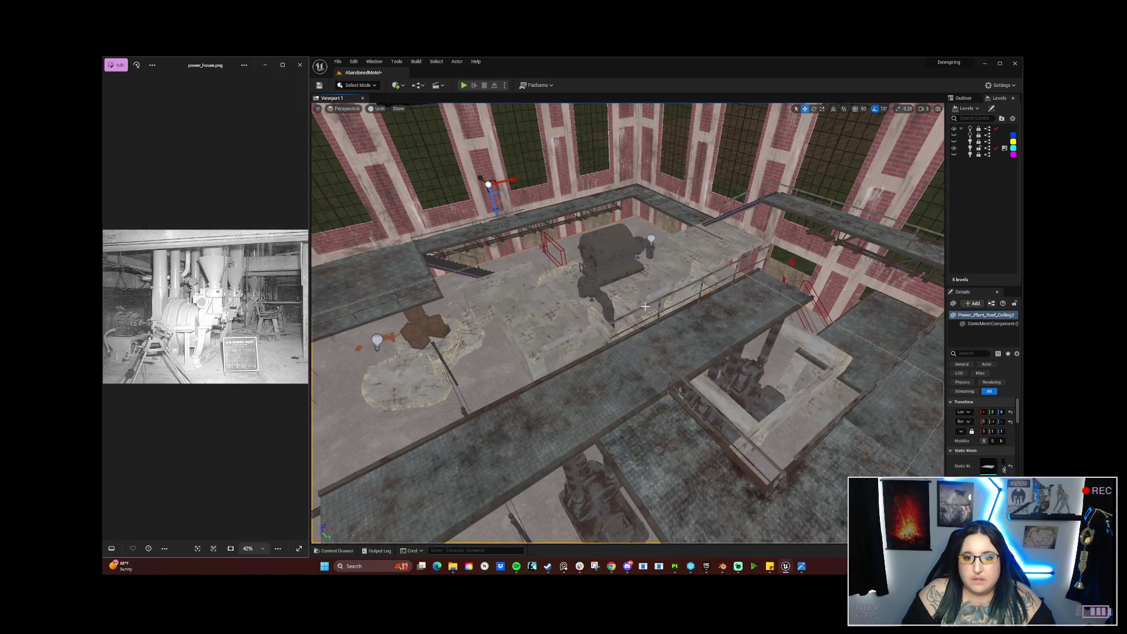
{"action": "left_click", "coordinate": [655, 303]}
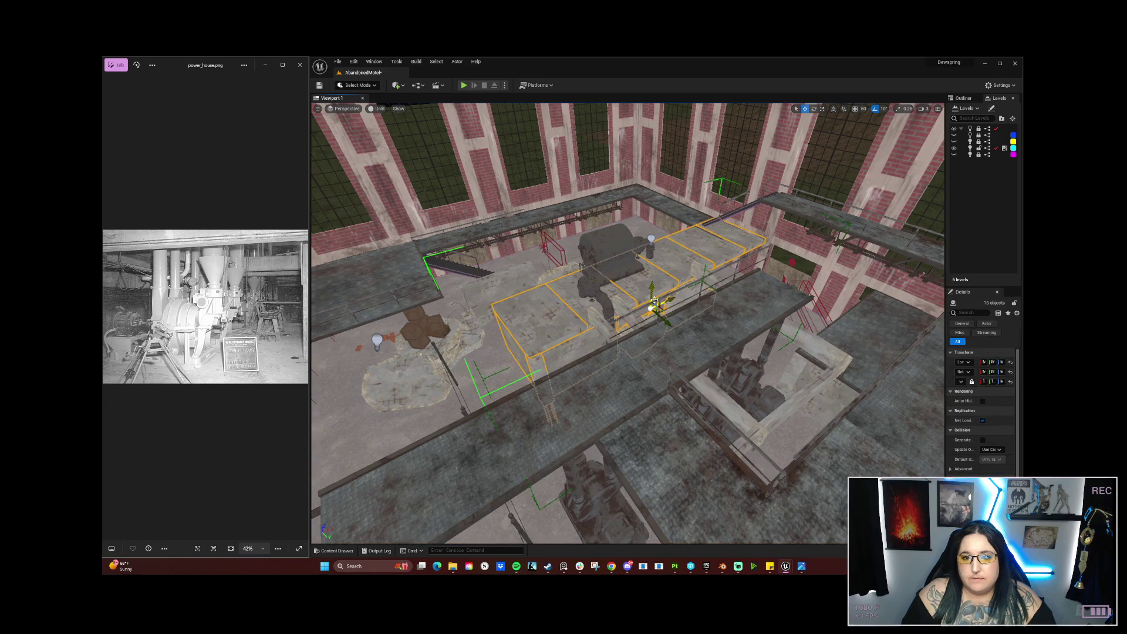
{"action": "left_click_drag", "start_coordinate": [655, 304], "coordinate": [655, 241]}
{"action": "left_click", "coordinate": [531, 288]}
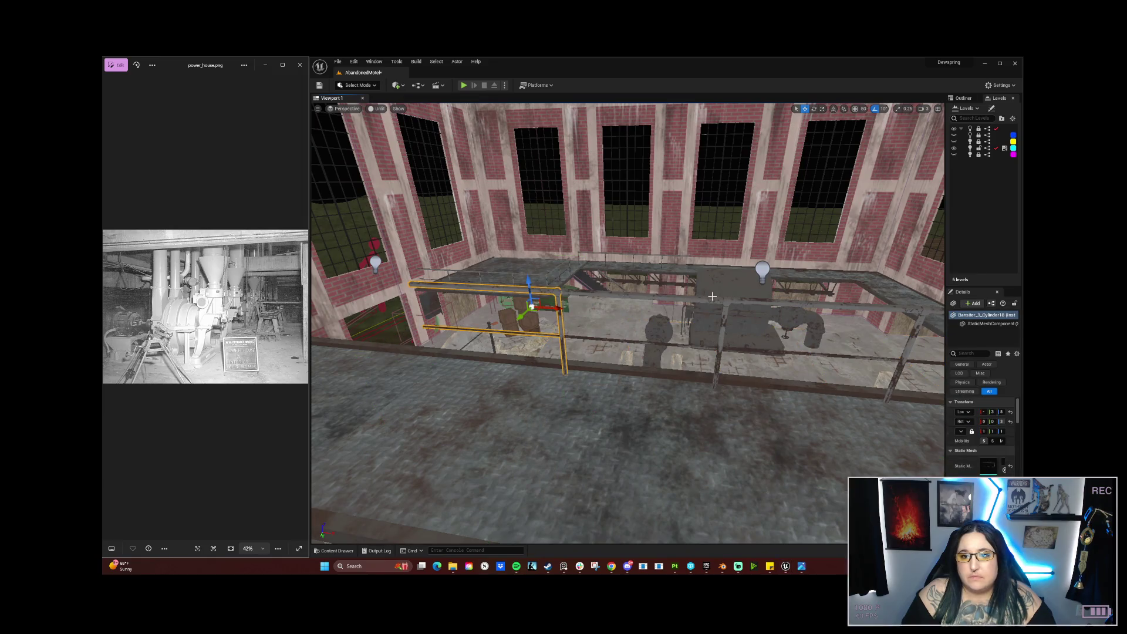
{"action": "left_click", "coordinate": [715, 301], "text": "ctrl"}
{"action": "left_click", "coordinate": [749, 303], "text": "ctrl"}
{"action": "left_click_drag", "start_coordinate": [749, 303], "coordinate": [763, 340]}
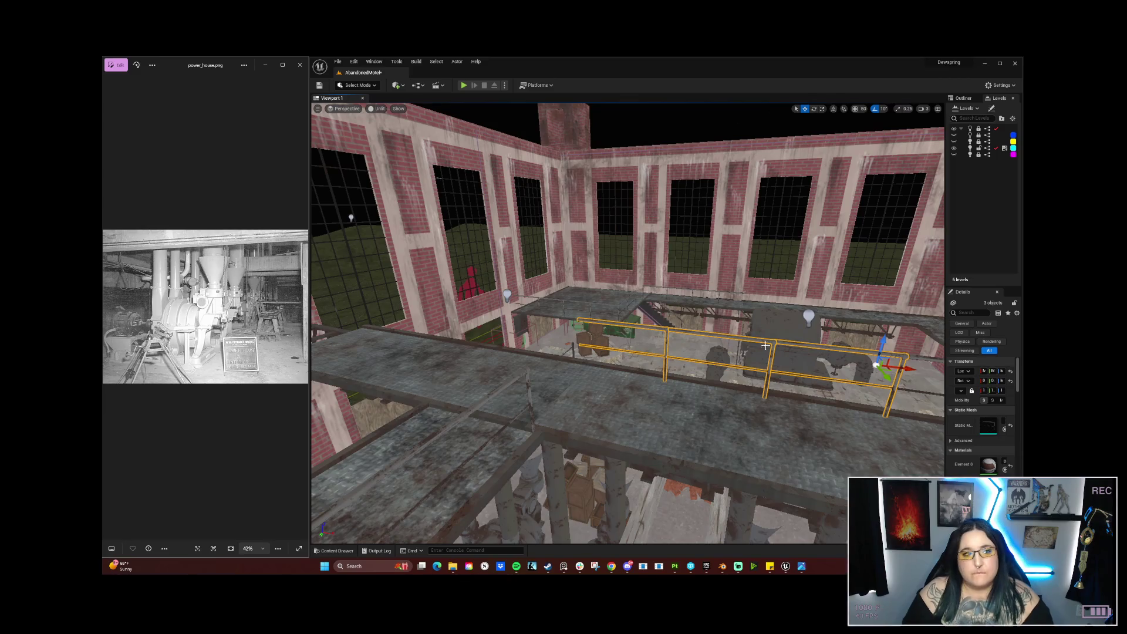
{"action": "left_click_drag", "start_coordinate": [644, 362], "coordinate": [587, 363]}
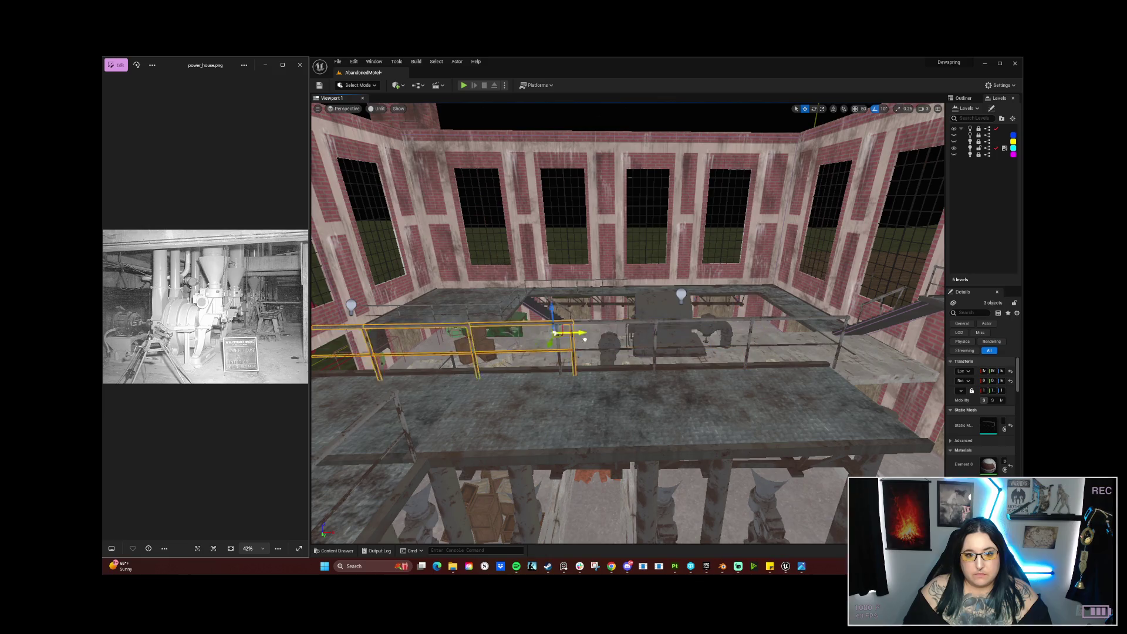
{"action": "mouse_move", "coordinate": [587, 363]}
{"action": "left_mouse_down"}
{"action": "mouse_move", "coordinate": [551, 333]}
{"action": "mouse_move", "coordinate": [539, 348]}
{"action": "left_mouse_up"}
{"action": "left_click_drag", "start_coordinate": [680, 394], "coordinate": [648, 405]}
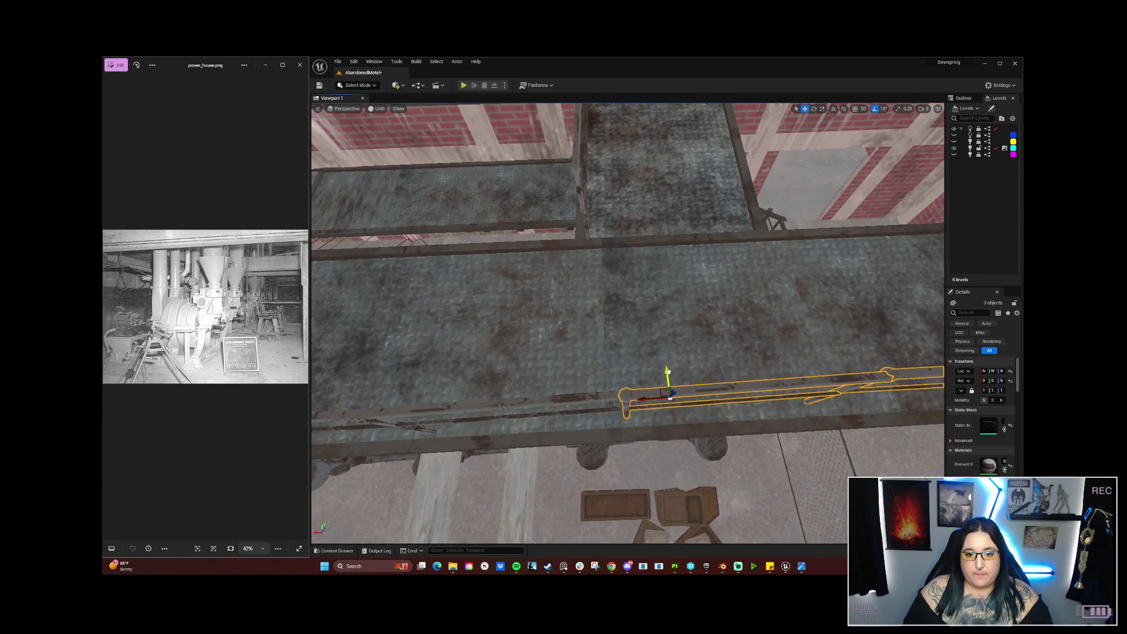
{"action": "mouse_move", "coordinate": [639, 399]}
{"action": "left_mouse_down"}
{"action": "mouse_move", "coordinate": [576, 149]}
{"action": "mouse_move", "coordinate": [625, 204]}
{"action": "left_mouse_up"}
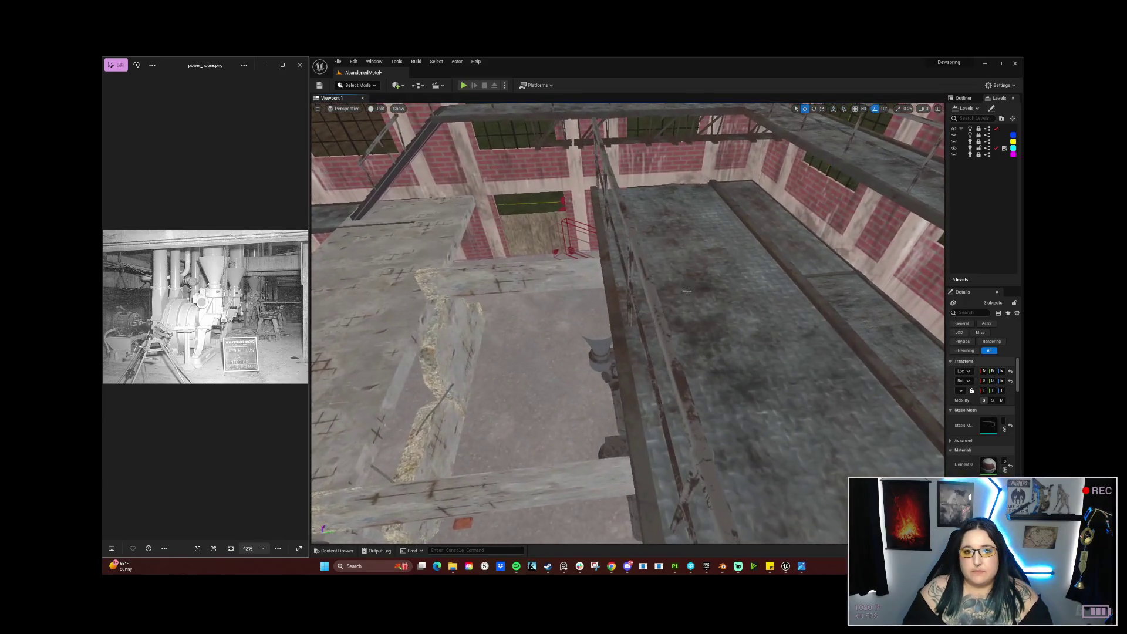
Step: Select the upper, lower and remaining railing pieces and rotate them slightly to follow the edge
{"action": "left_click", "coordinate": [636, 245], "text": "ctrl"}
{"action": "left_click", "coordinate": [638, 247], "text": "ctrl"}
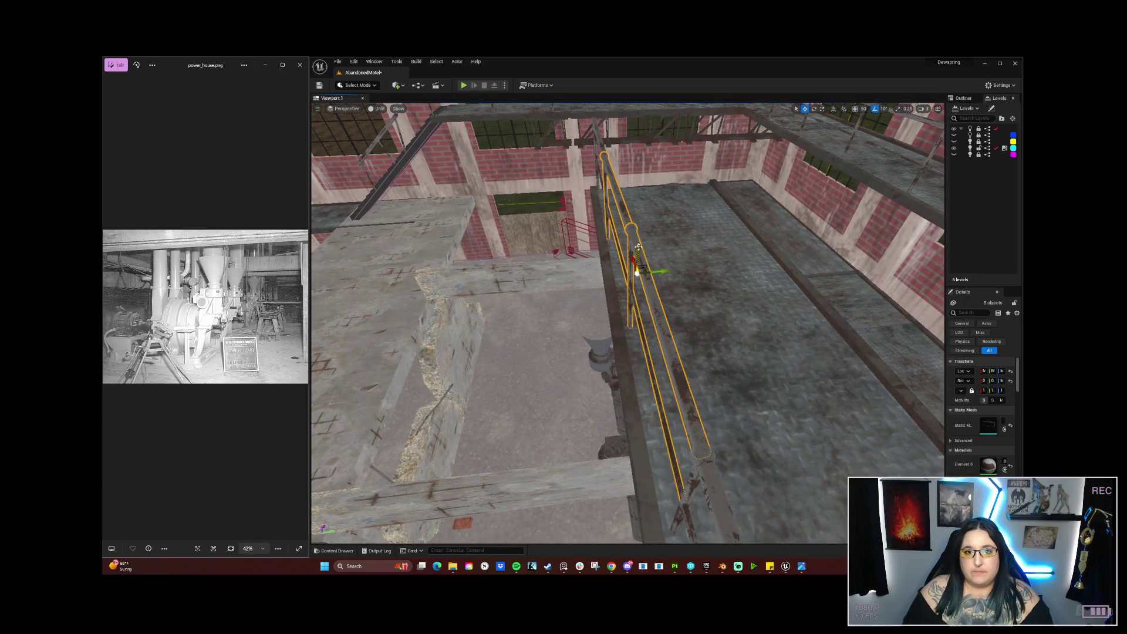
{"action": "left_click", "coordinate": [601, 143], "text": "ctrl"}
{"action": "left_click_drag", "start_coordinate": [601, 143], "coordinate": [751, 282]}
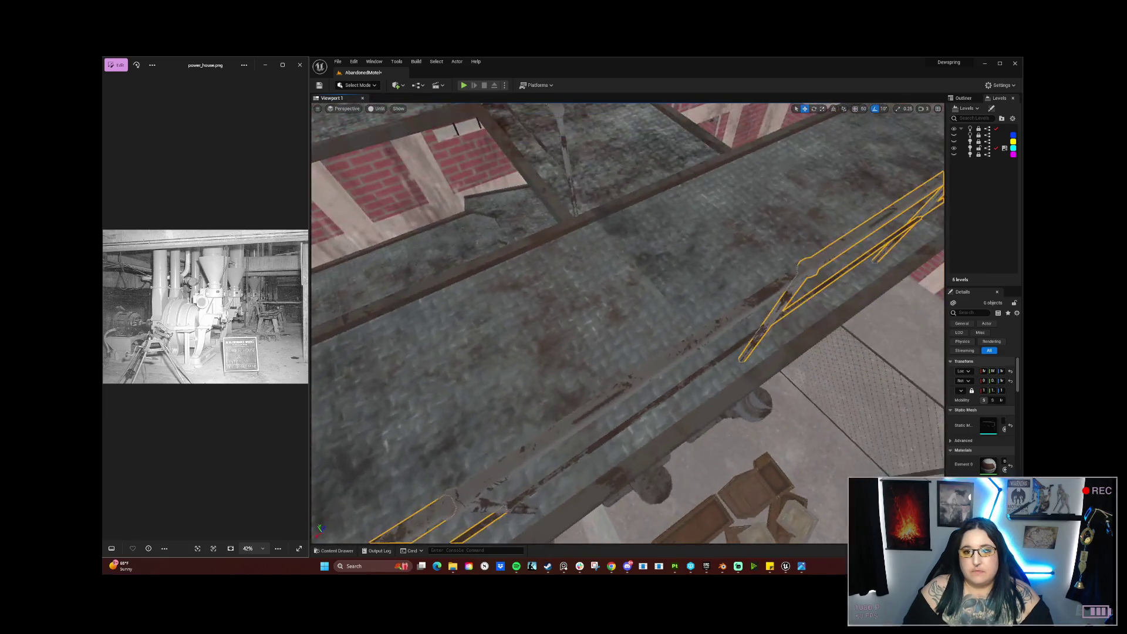
{"action": "left_click", "coordinate": [546, 452], "text": "ctrl"}
{"action": "mouse_move", "coordinate": [545, 452]}
{"action": "left_mouse_down"}
{"action": "mouse_move", "coordinate": [536, 422]}
{"action": "mouse_move", "coordinate": [415, 340]}
{"action": "mouse_move", "coordinate": [556, 305]}
{"action": "mouse_move", "coordinate": [615, 309]}
{"action": "left_mouse_up"}
{"action": "key", "text": "e"}
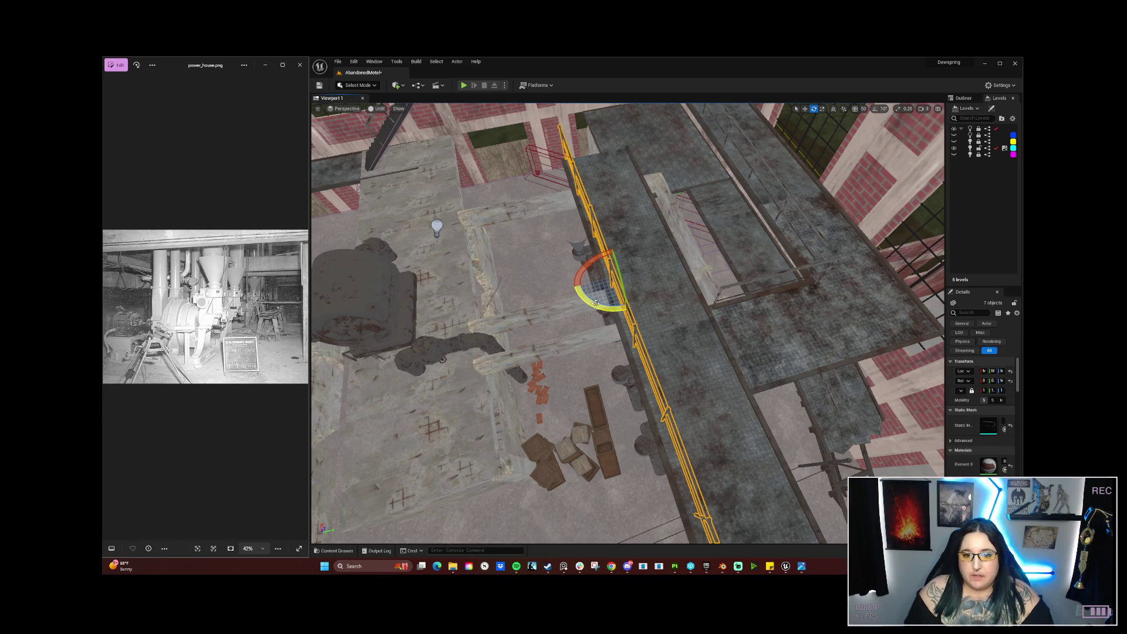
{"action": "left_click_drag", "start_coordinate": [598, 303], "coordinate": [609, 313]}
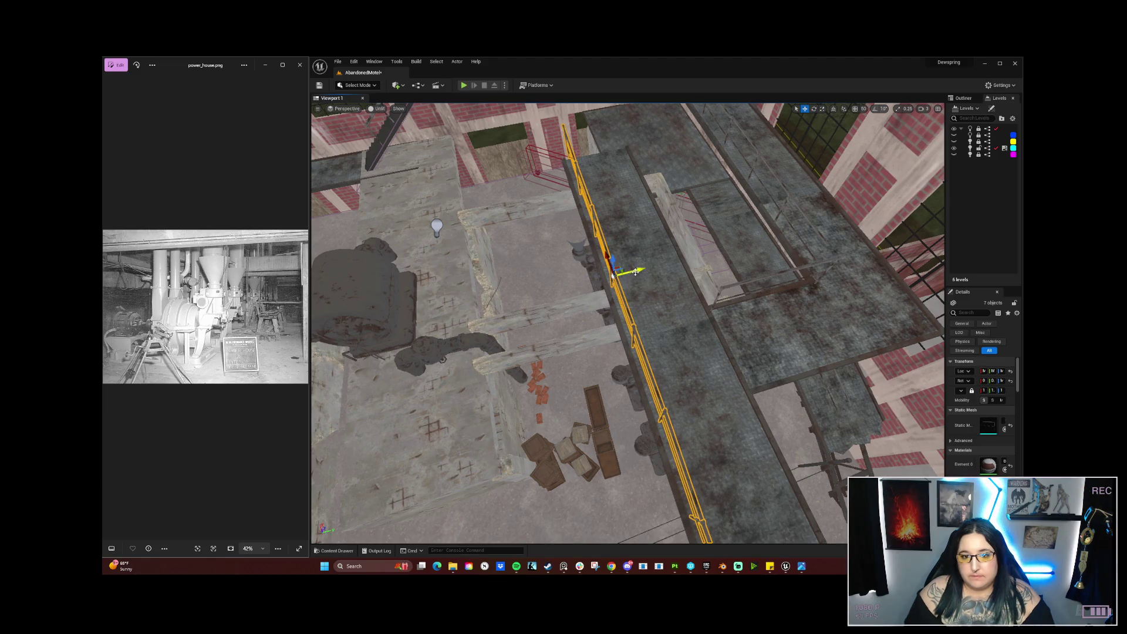
{"action": "left_click", "coordinate": [801, 325]}
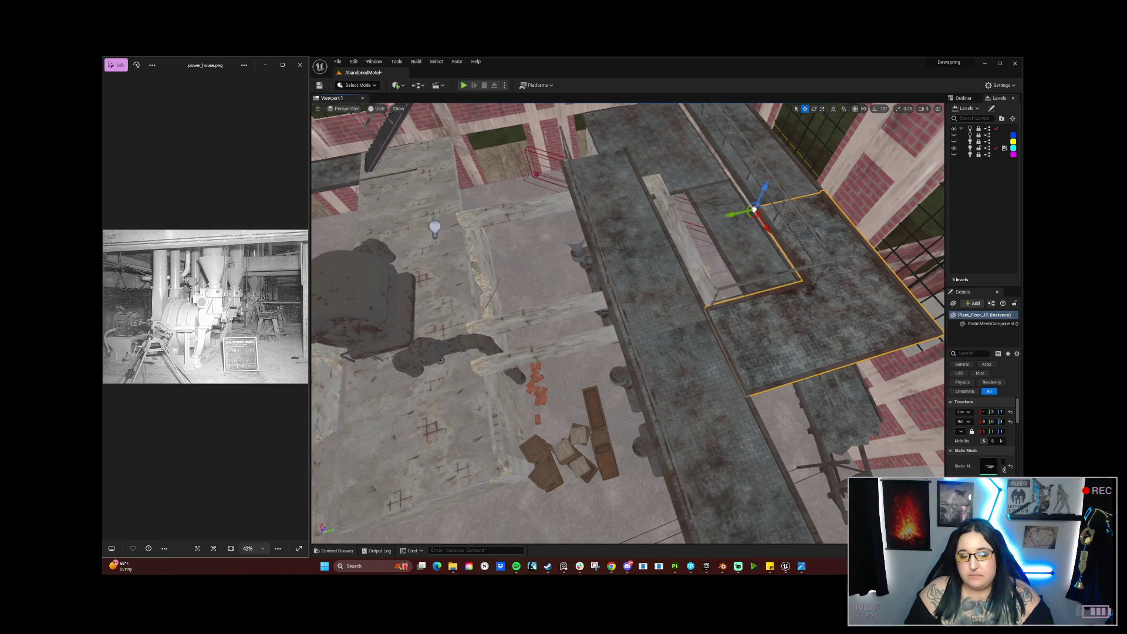
Step: Fly over to the platform and rotate scaffolding beam Beam18 to a new angle
{"action": "key", "text": "s"}
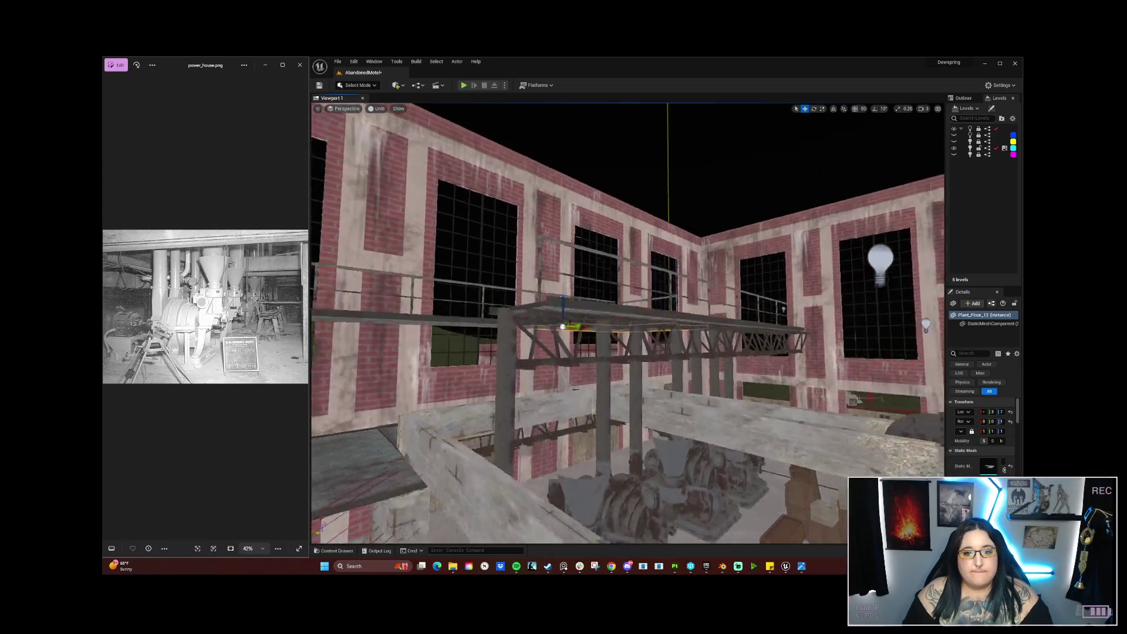
{"action": "key", "text": "w"}
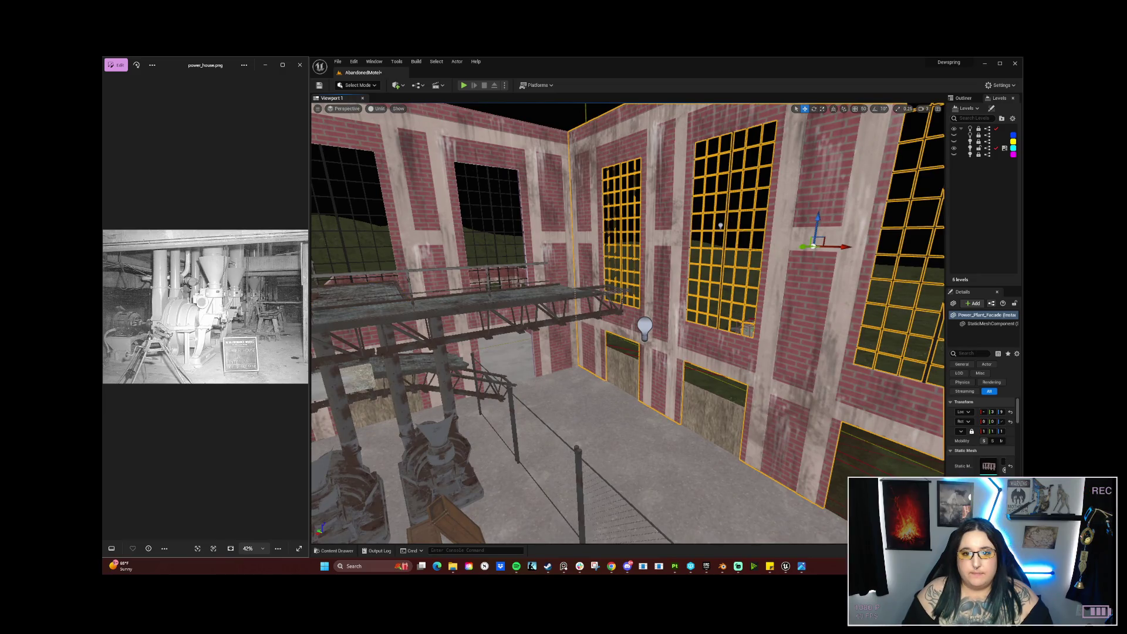
{"action": "left_click", "coordinate": [610, 292]}
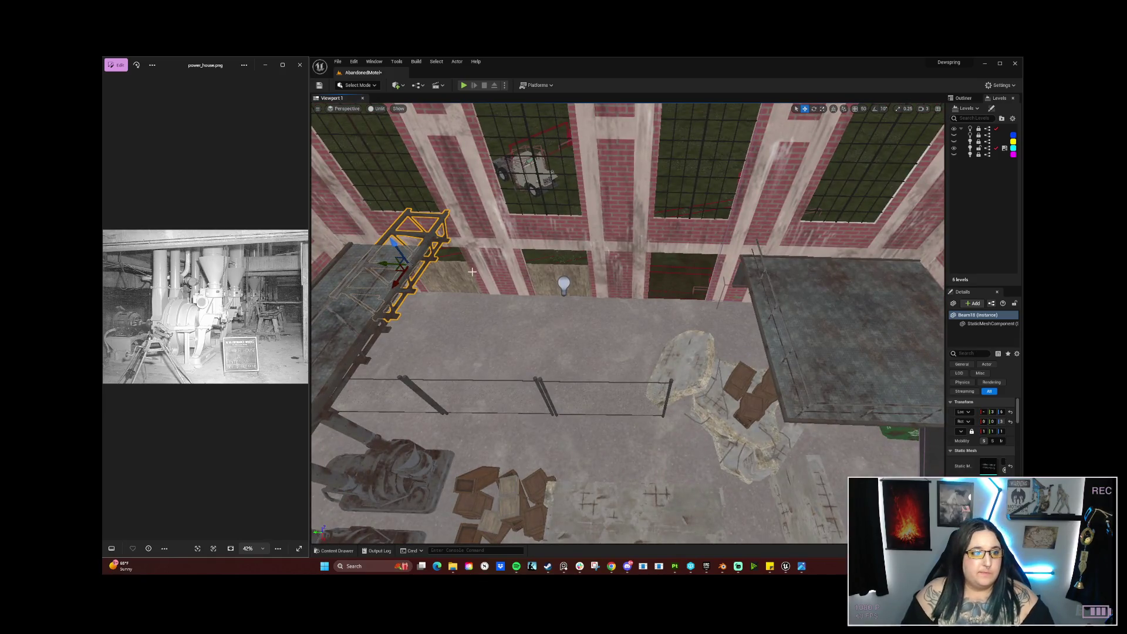
{"action": "left_click_drag", "start_coordinate": [421, 284], "coordinate": [408, 272]}
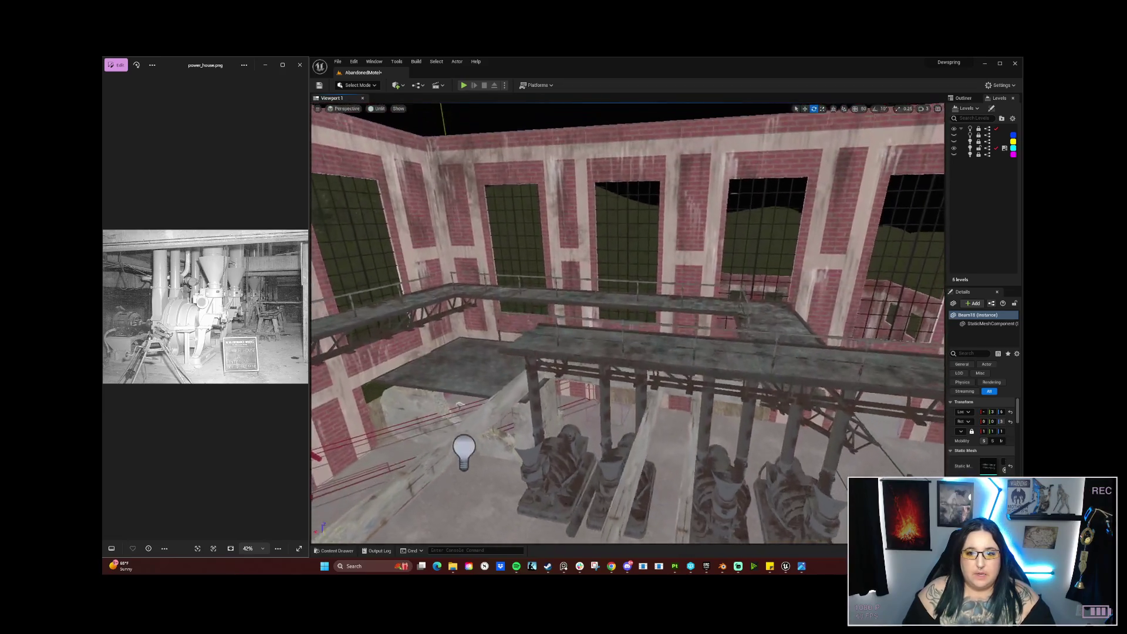
{"action": "key", "text": "f"}
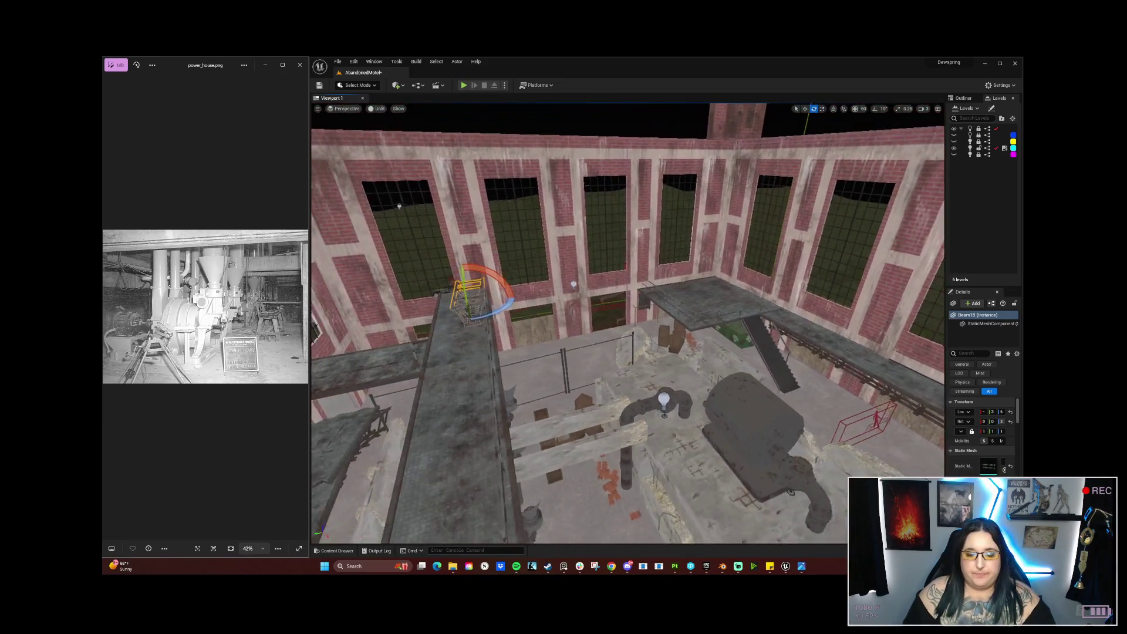
Step: Orbit around the walkway and select floor pieces Plant_Floor_12 and Plant_Floor_4
{"action": "left_click", "coordinate": [477, 335]}
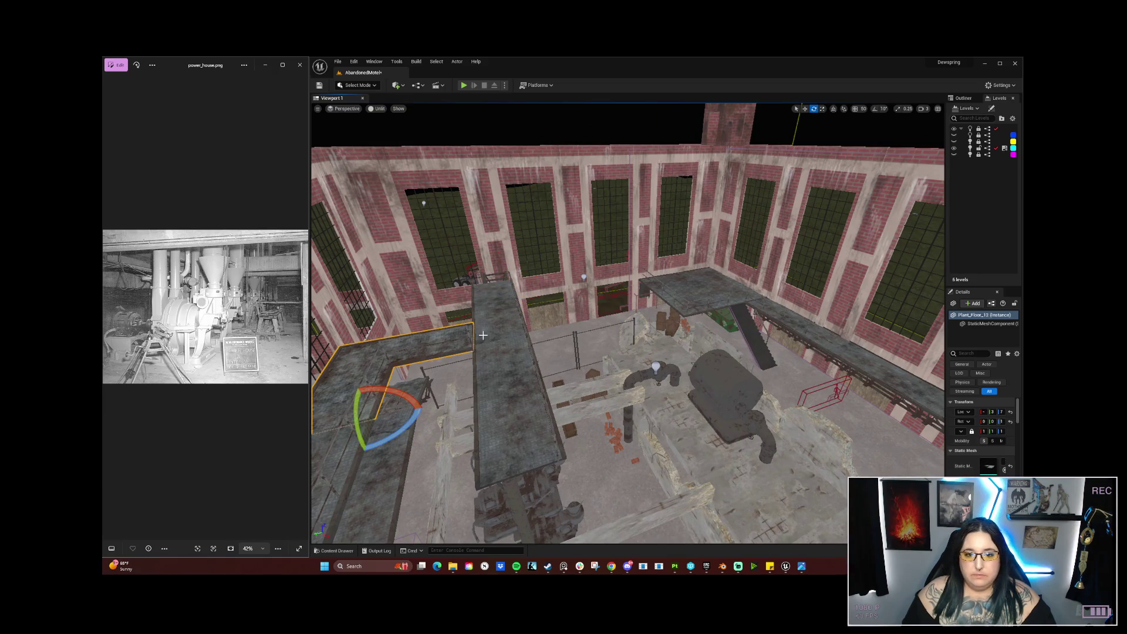
{"action": "mouse_move", "coordinate": [567, 345]}
{"action": "left_mouse_down"}
{"action": "mouse_move", "coordinate": [567, 297]}
{"action": "mouse_move", "coordinate": [567, 390]}
{"action": "mouse_move", "coordinate": [497, 318]}
{"action": "left_mouse_up"}
{"action": "mouse_move", "coordinate": [630, 433]}
{"action": "left_mouse_down"}
{"action": "mouse_move", "coordinate": [571, 433]}
{"action": "mouse_move", "coordinate": [571, 410]}
{"action": "mouse_move", "coordinate": [606, 451]}
{"action": "left_mouse_up"}
{"action": "left_click", "coordinate": [673, 347]}
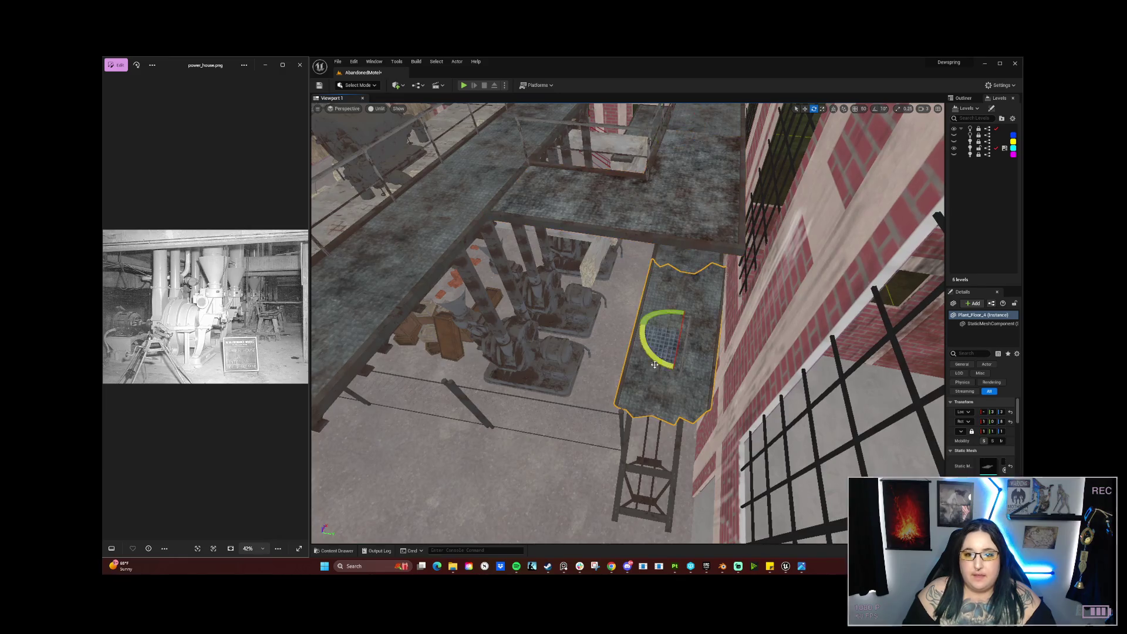
Step: Alt-drag Plant_Floor_4 into a copy further along, lower it slightly on Z and tilt it
{"action": "key", "text": "w"}
{"action": "mouse_move", "coordinate": [676, 349]}
{"action": "left_mouse_down"}
{"action": "mouse_move", "coordinate": [694, 264]}
{"action": "mouse_move", "coordinate": [422, 223]}
{"action": "mouse_move", "coordinate": [402, 200]}
{"action": "mouse_move", "coordinate": [402, 235]}
{"action": "mouse_move", "coordinate": [632, 251]}
{"action": "left_mouse_up"}
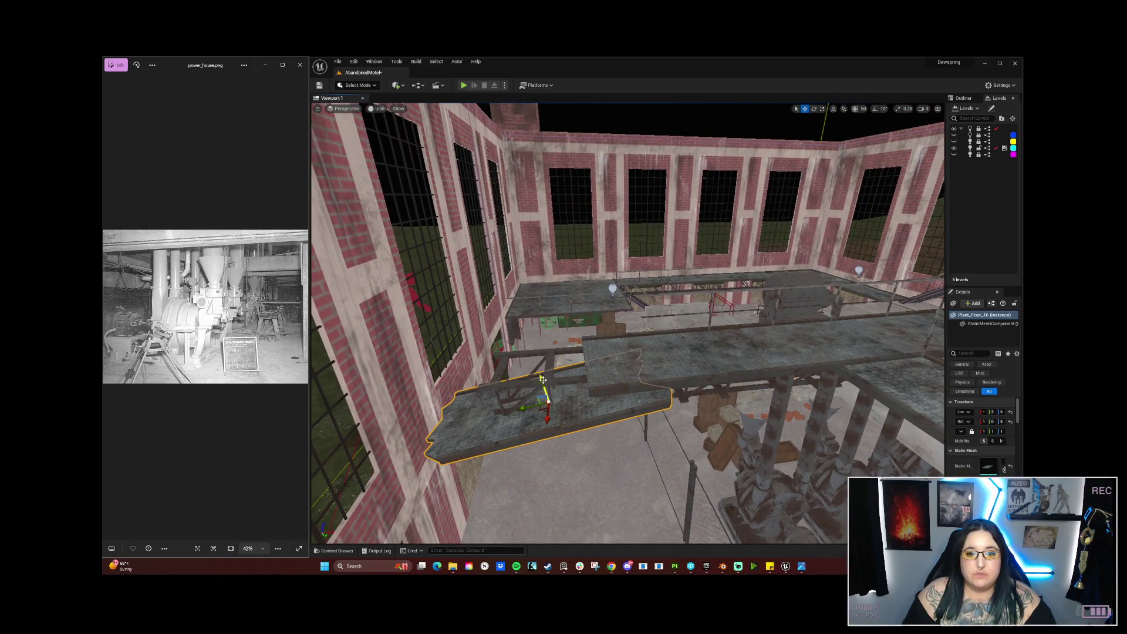
{"action": "left_click_drag", "start_coordinate": [494, 329], "coordinate": [500, 344]}
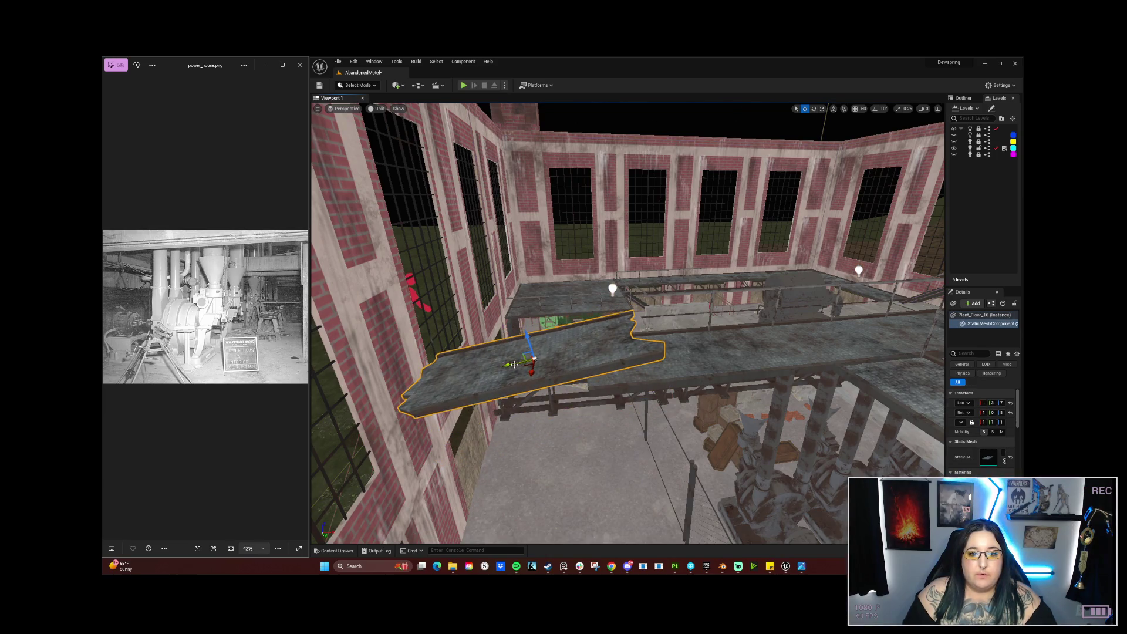
{"action": "left_click_drag", "start_coordinate": [499, 381], "coordinate": [502, 423]}
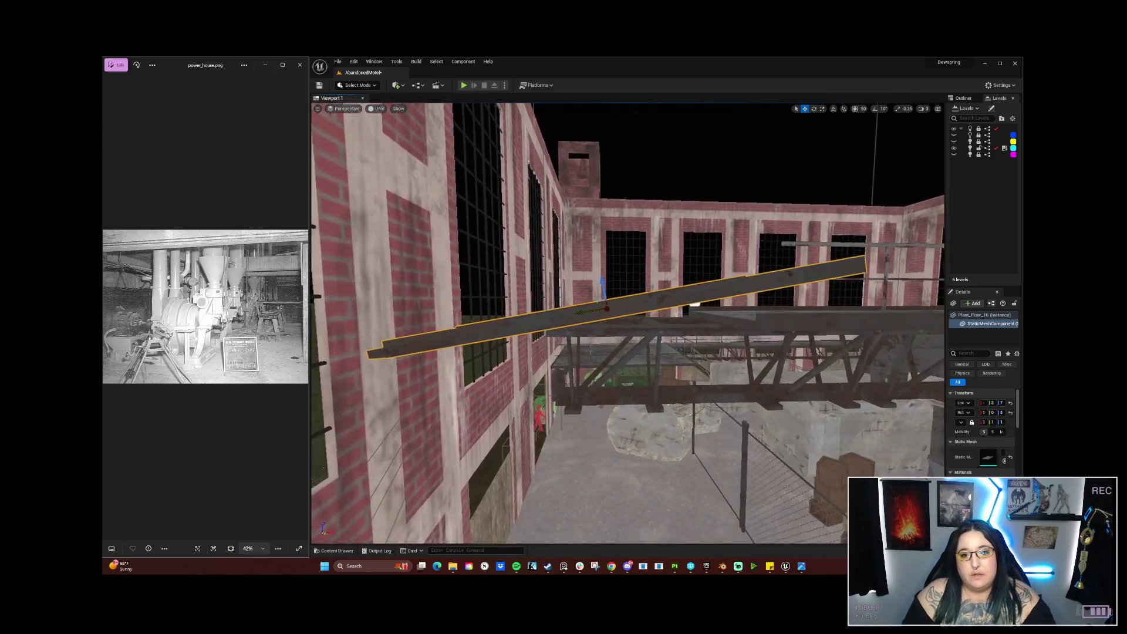
{"action": "key", "text": "e"}
{"action": "left_click_drag", "start_coordinate": [502, 269], "coordinate": [516, 269]}
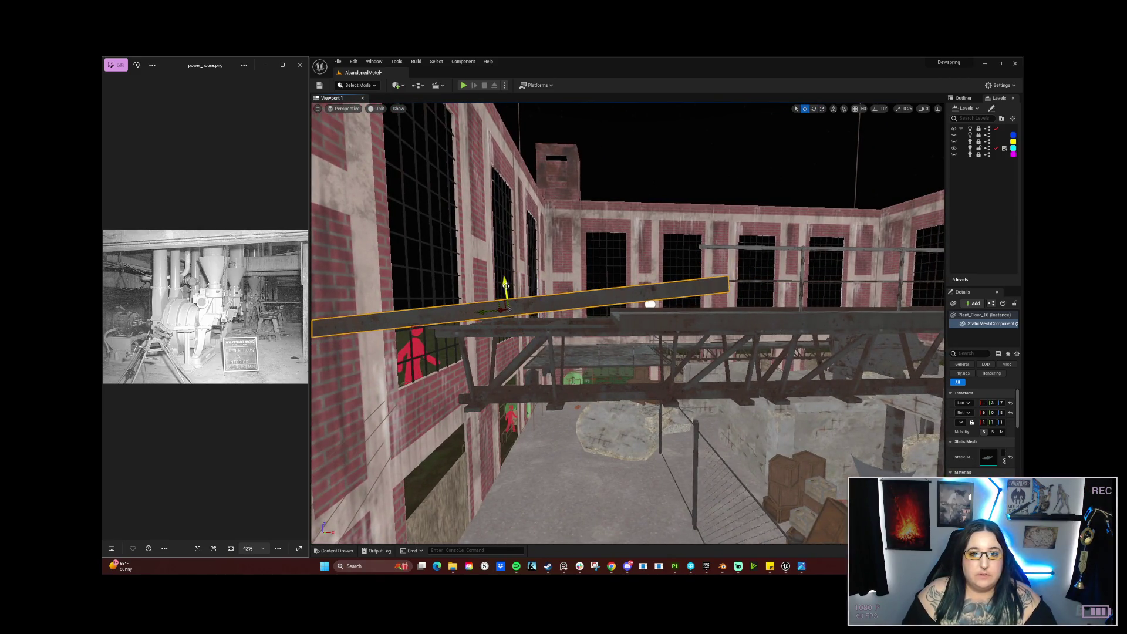
{"action": "mouse_move", "coordinate": [505, 317]}
{"action": "left_mouse_down"}
{"action": "mouse_move", "coordinate": [506, 346]}
{"action": "mouse_move", "coordinate": [506, 328]}
{"action": "mouse_move", "coordinate": [443, 328]}
{"action": "mouse_move", "coordinate": [429, 316]}
{"action": "mouse_move", "coordinate": [428, 364]}
{"action": "mouse_move", "coordinate": [452, 410]}
{"action": "mouse_move", "coordinate": [566, 252]}
{"action": "left_mouse_up"}
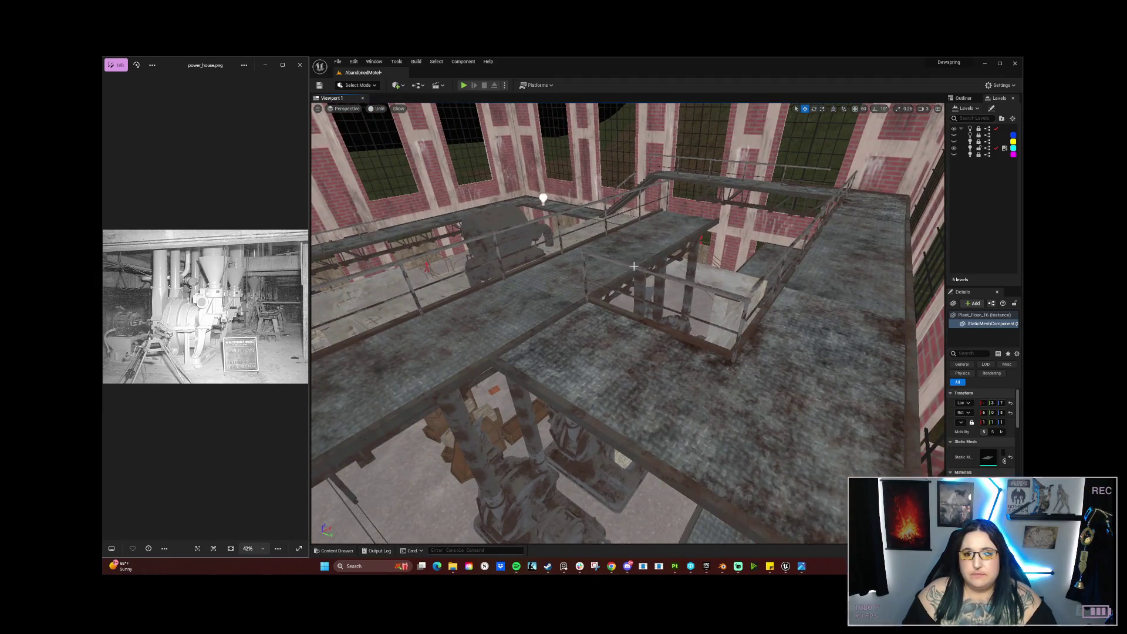
Step: Move two railings to the upper walkway's near edge and rotate one to run down-right
{"action": "left_click", "coordinate": [667, 271]}
{"action": "left_click", "coordinate": [731, 294], "text": "ctrl"}
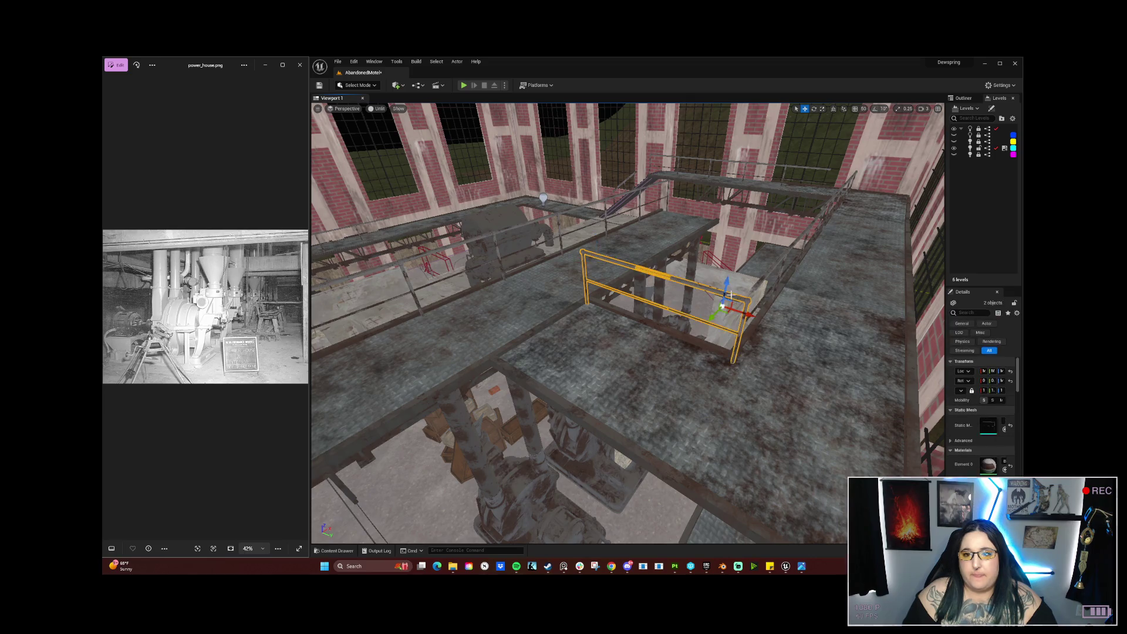
{"action": "left_click_drag", "start_coordinate": [720, 311], "coordinate": [613, 395]}
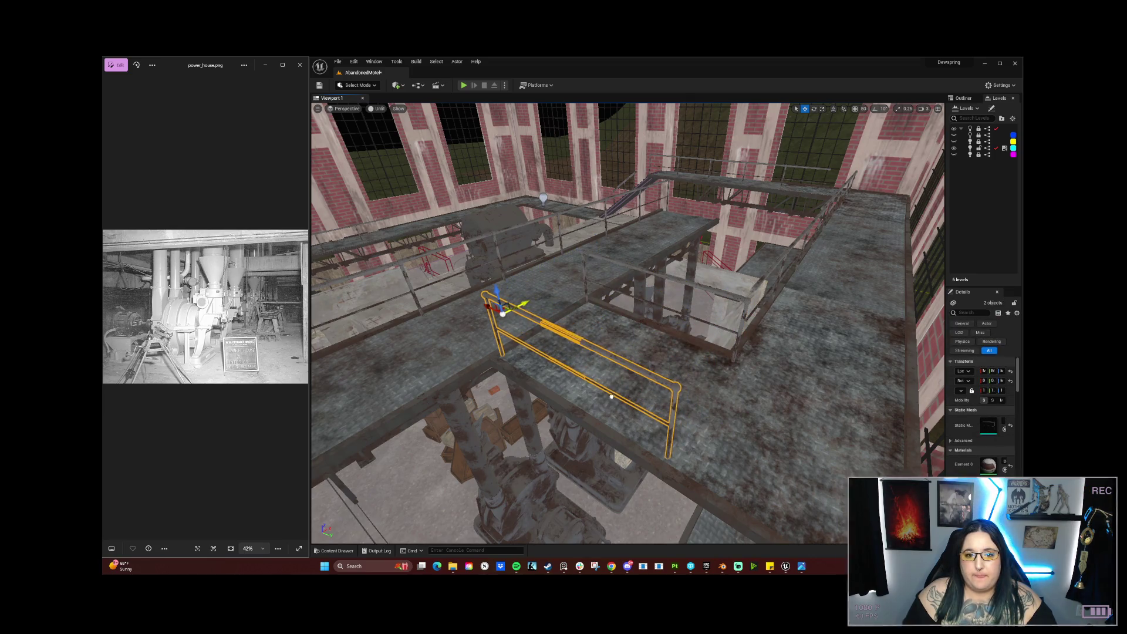
{"action": "key", "text": "e"}
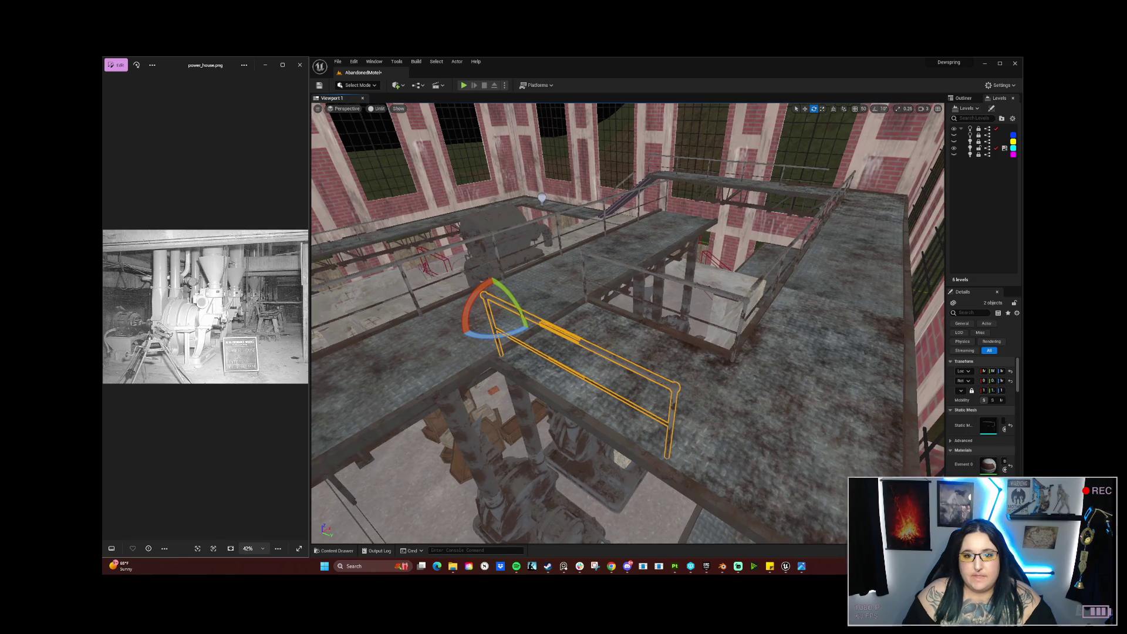
{"action": "left_click", "coordinate": [631, 364]}
{"action": "mouse_move", "coordinate": [645, 415]}
{"action": "left_mouse_down"}
{"action": "mouse_move", "coordinate": [621, 418]}
{"action": "mouse_move", "coordinate": [657, 405]}
{"action": "left_mouse_up"}
{"action": "key", "text": "ctrl+z"}
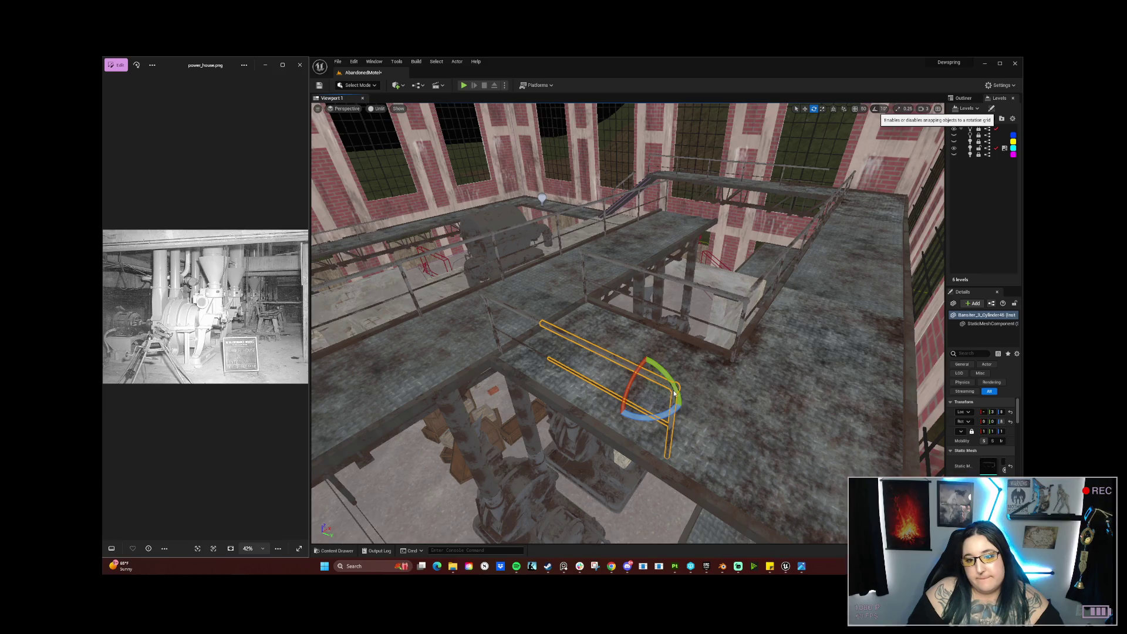
{"action": "mouse_move", "coordinate": [671, 413]}
{"action": "left_mouse_down"}
{"action": "mouse_move", "coordinate": [696, 417]}
{"action": "mouse_move", "coordinate": [646, 399]}
{"action": "mouse_move", "coordinate": [678, 376]}
{"action": "mouse_move", "coordinate": [509, 399]}
{"action": "mouse_move", "coordinate": [619, 387]}
{"action": "mouse_move", "coordinate": [568, 392]}
{"action": "mouse_move", "coordinate": [593, 423]}
{"action": "mouse_move", "coordinate": [615, 386]}
{"action": "left_mouse_up"}
{"action": "key", "text": "w"}
Step: Delete the two unwanted railing pieces from the catwalk
{"action": "key", "text": "Delete"}
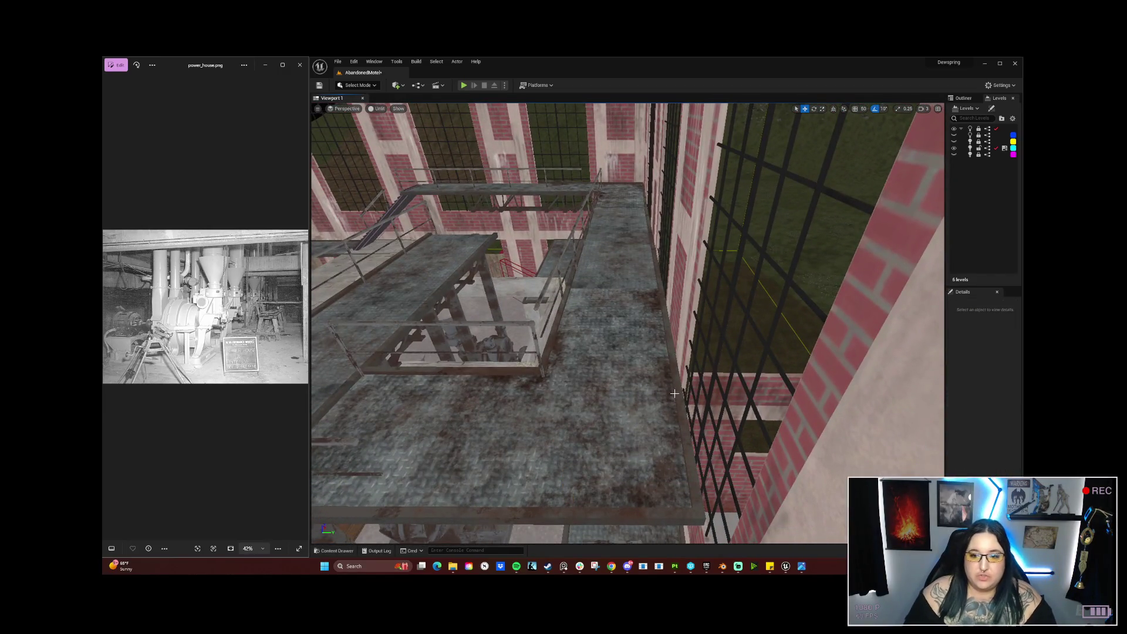
{"action": "left_click_drag", "start_coordinate": [578, 423], "coordinate": [580, 428]}
{"action": "left_click", "coordinate": [650, 329]}
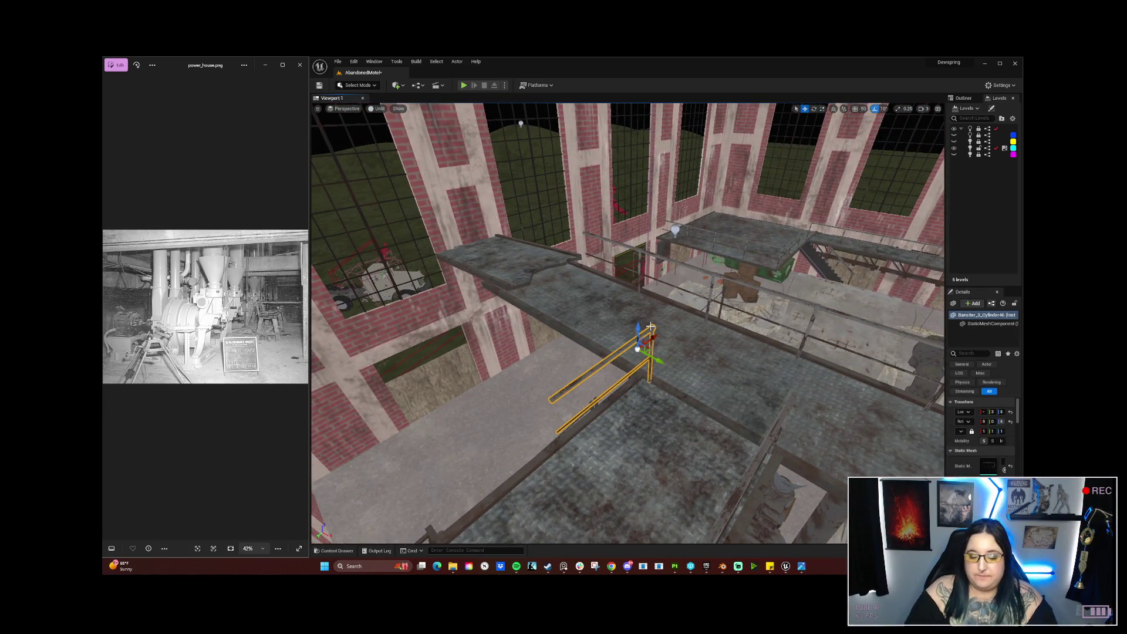
{"action": "key", "text": "Delete"}
{"action": "mouse_move", "coordinate": [633, 330]}
{"action": "left_mouse_down"}
{"action": "mouse_move", "coordinate": [649, 333]}
{"action": "mouse_move", "coordinate": [629, 329]}
{"action": "left_mouse_up"}
Step: Rotate the catwalk slab Plant_Floor_16 by -10 degrees
{"action": "left_click", "coordinate": [629, 329]}
{"action": "key", "text": "e"}
{"action": "left_click_drag", "start_coordinate": [587, 300], "coordinate": [560, 305]}
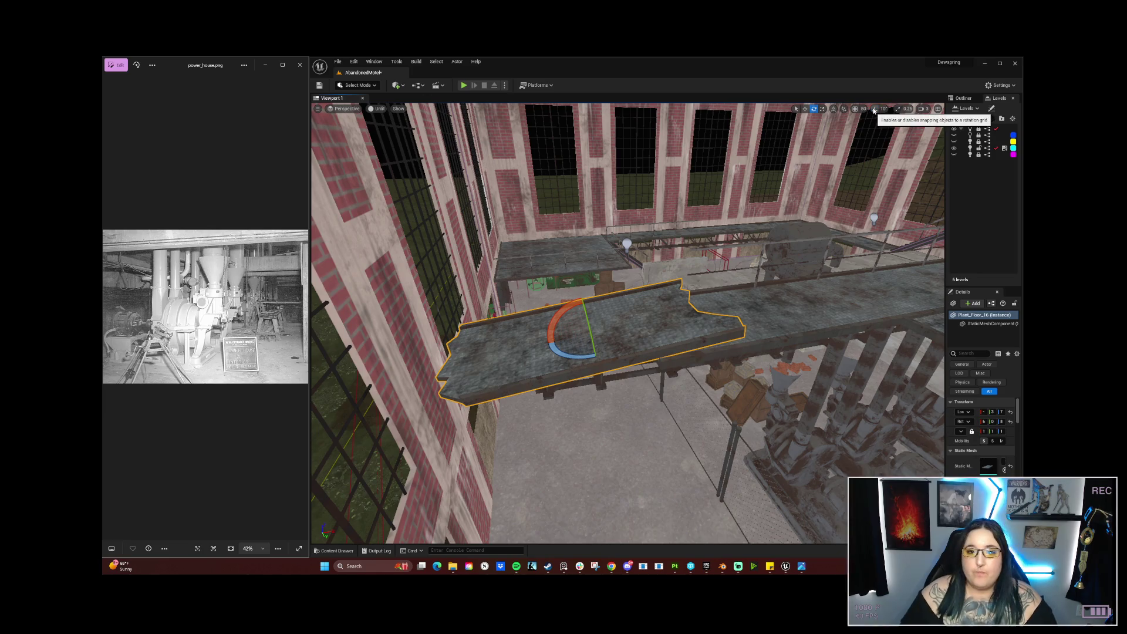
Step: Add the supporting truss to the walkway and railing selection and shift the assembly along X
{"action": "mouse_move", "coordinate": [634, 353]}
{"action": "left_mouse_down"}
{"action": "mouse_move", "coordinate": [633, 288]}
{"action": "mouse_move", "coordinate": [651, 310]}
{"action": "left_mouse_up"}
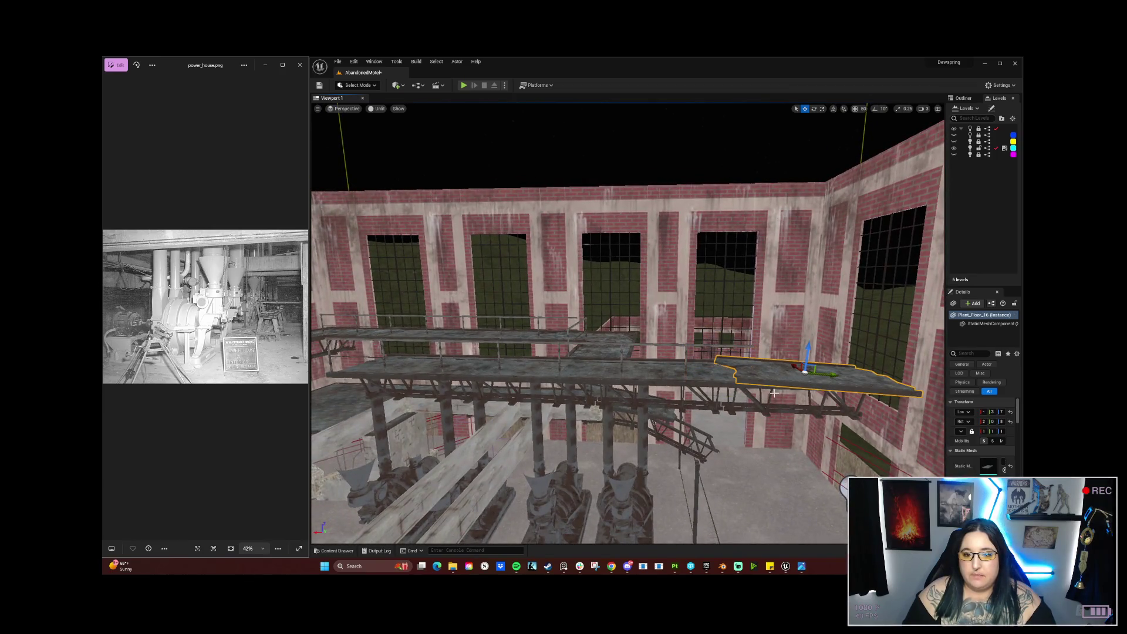
{"action": "left_click", "coordinate": [760, 408], "text": "ctrl"}
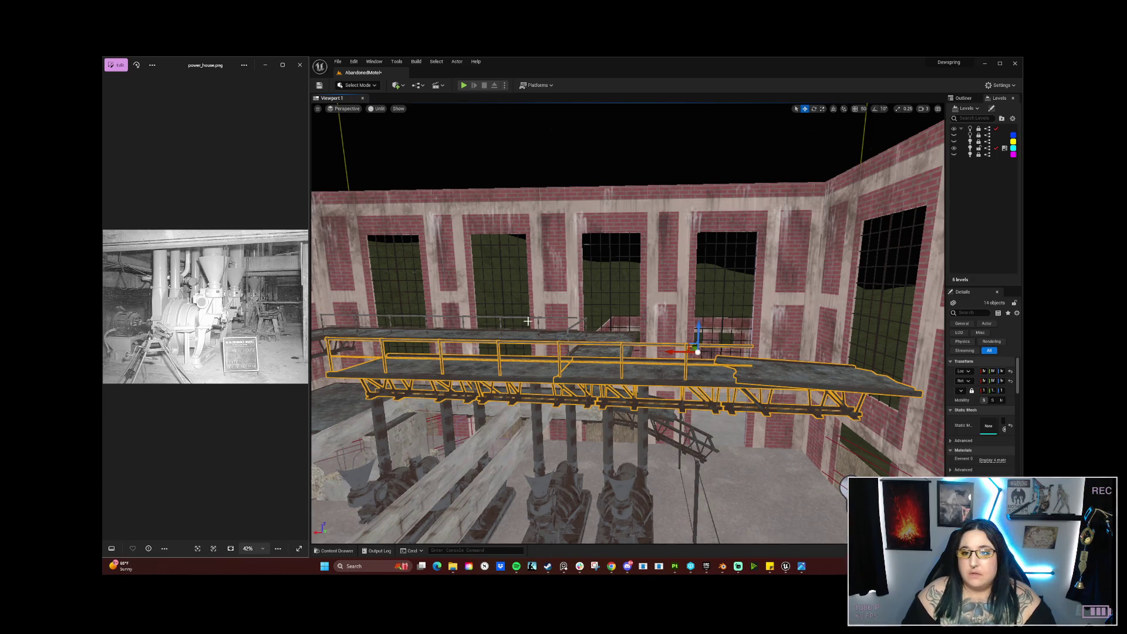
{"action": "mouse_move", "coordinate": [676, 351]}
{"action": "left_mouse_down"}
{"action": "mouse_move", "coordinate": [470, 364]}
{"action": "mouse_move", "coordinate": [588, 314]}
{"action": "mouse_move", "coordinate": [582, 262]}
{"action": "mouse_move", "coordinate": [558, 253]}
{"action": "left_mouse_up"}
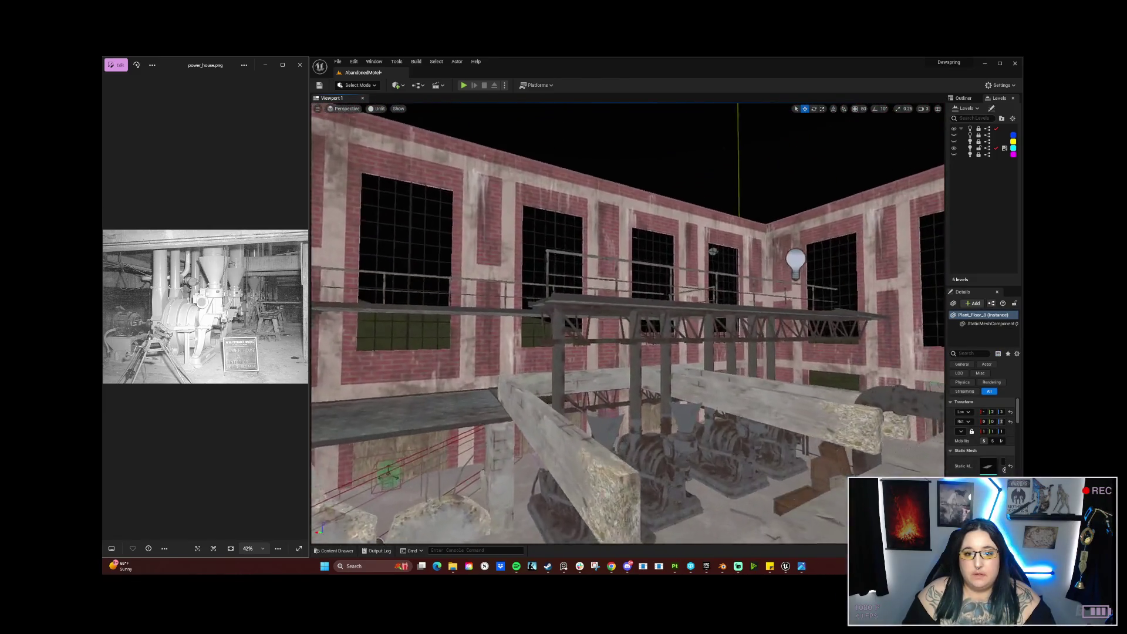
Step: Fly through the lower brick room and corridor to the small table, then start Play in Editor
{"action": "key", "text": "w"}
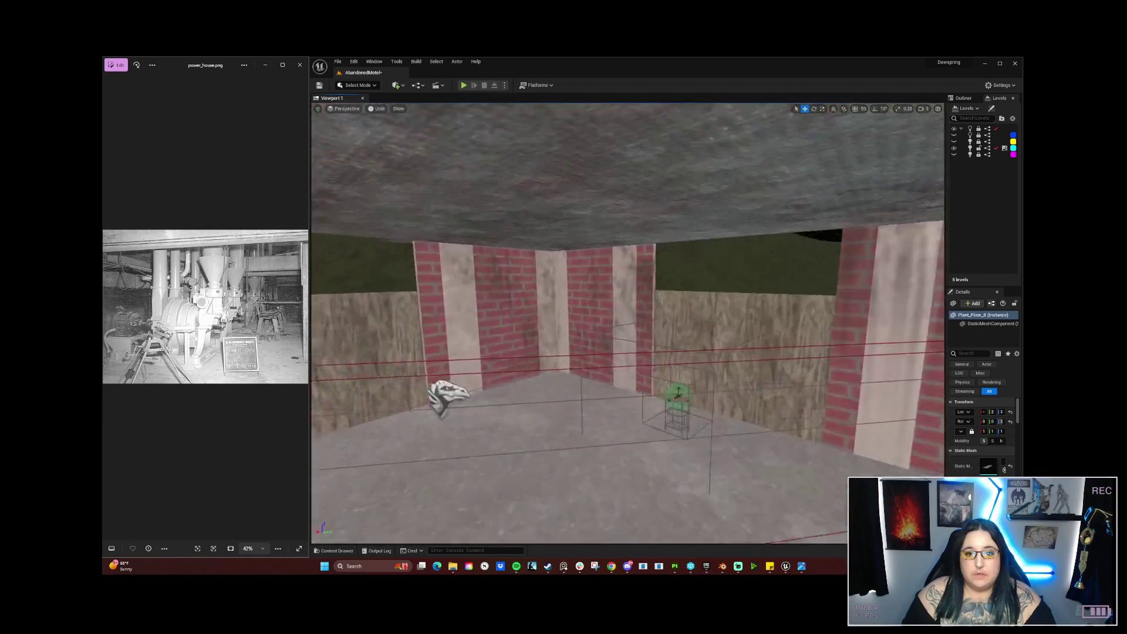
{"action": "key", "text": "w"}
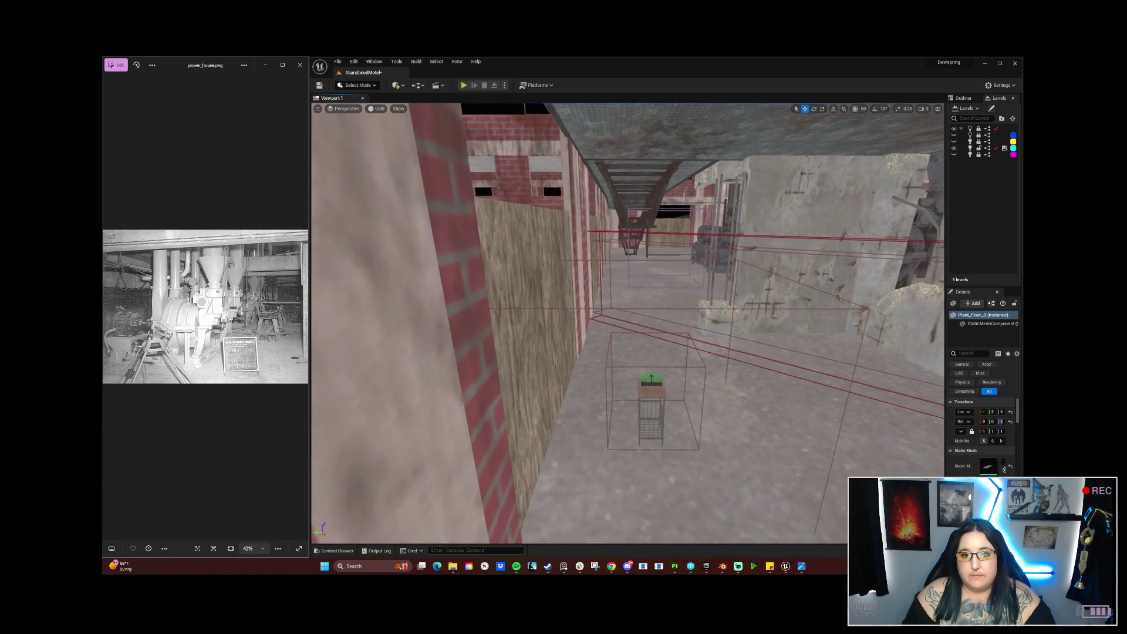
{"action": "key", "text": "d"}
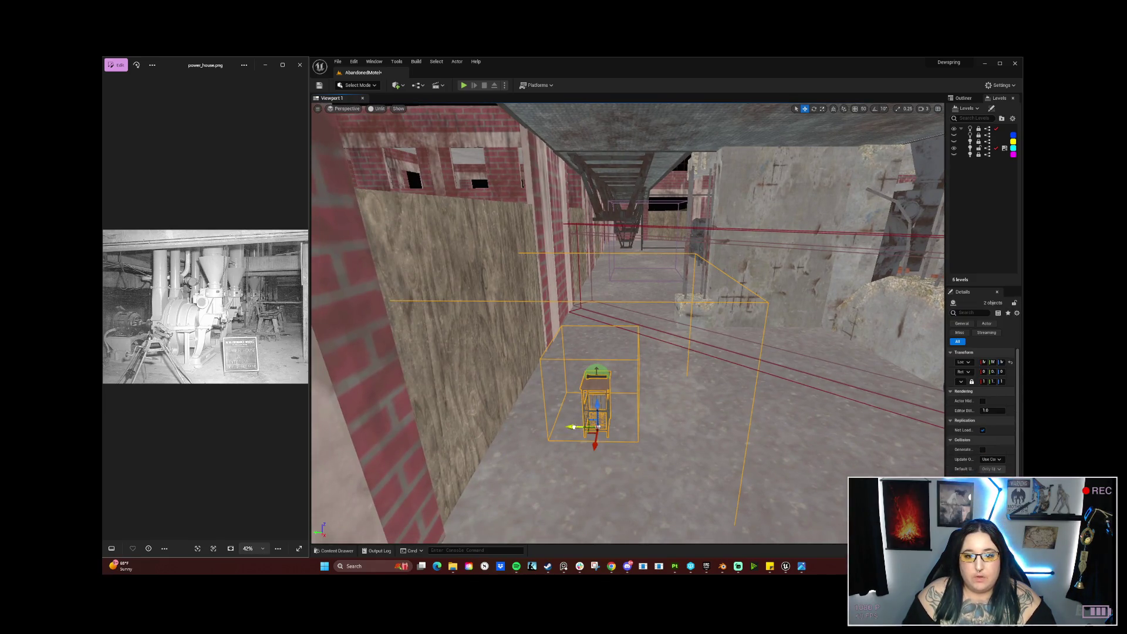
{"action": "key", "text": "a"}
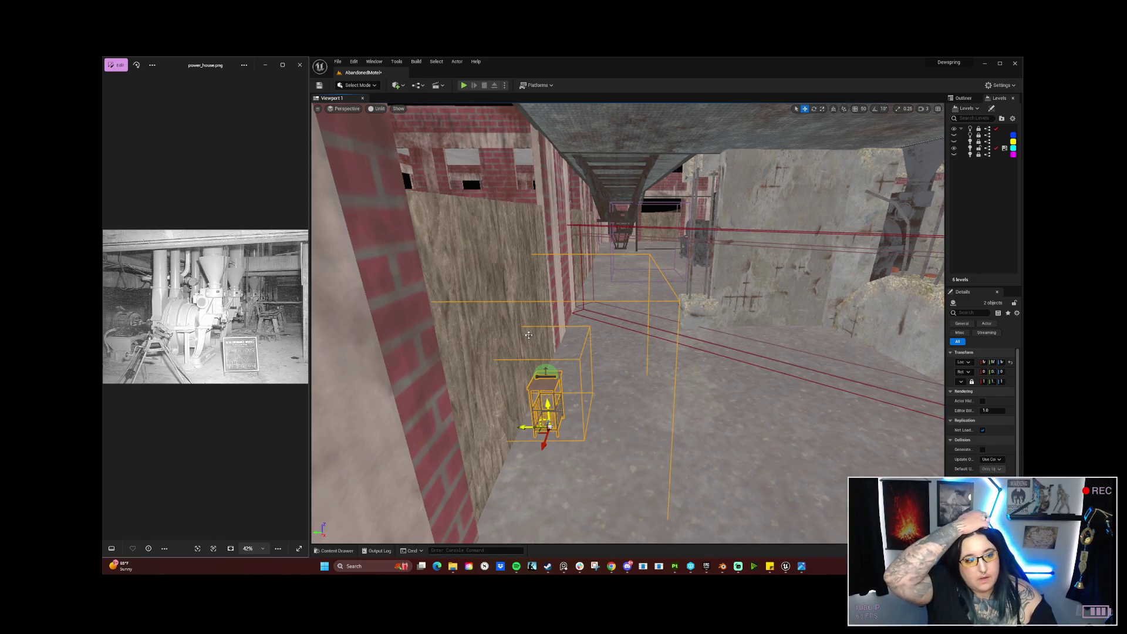
{"action": "key", "text": "alt+p"}
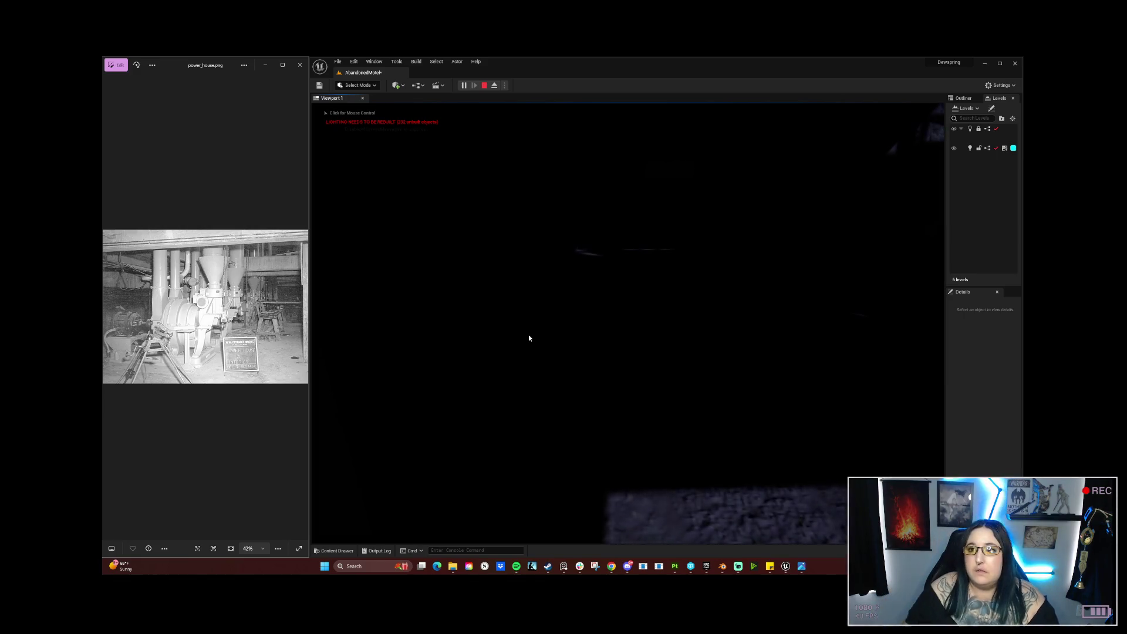
Step: Maximize the editor window and switch the running playtest to immersive fullscreen with F11
{"action": "left_click", "coordinate": [1001, 66]}
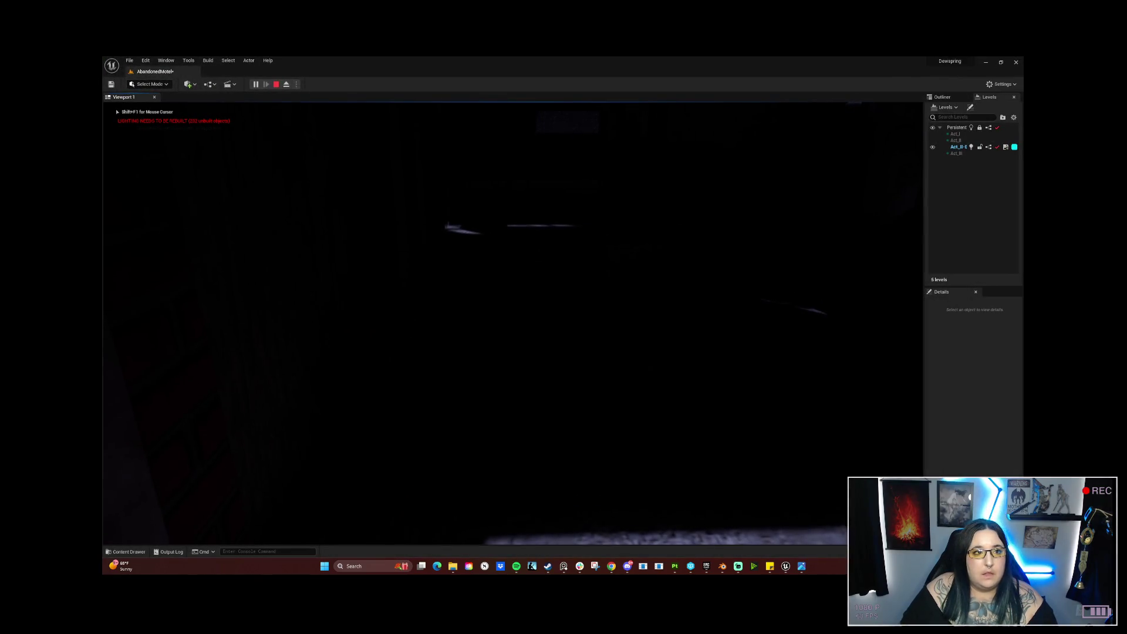
{"action": "key", "text": "F11"}
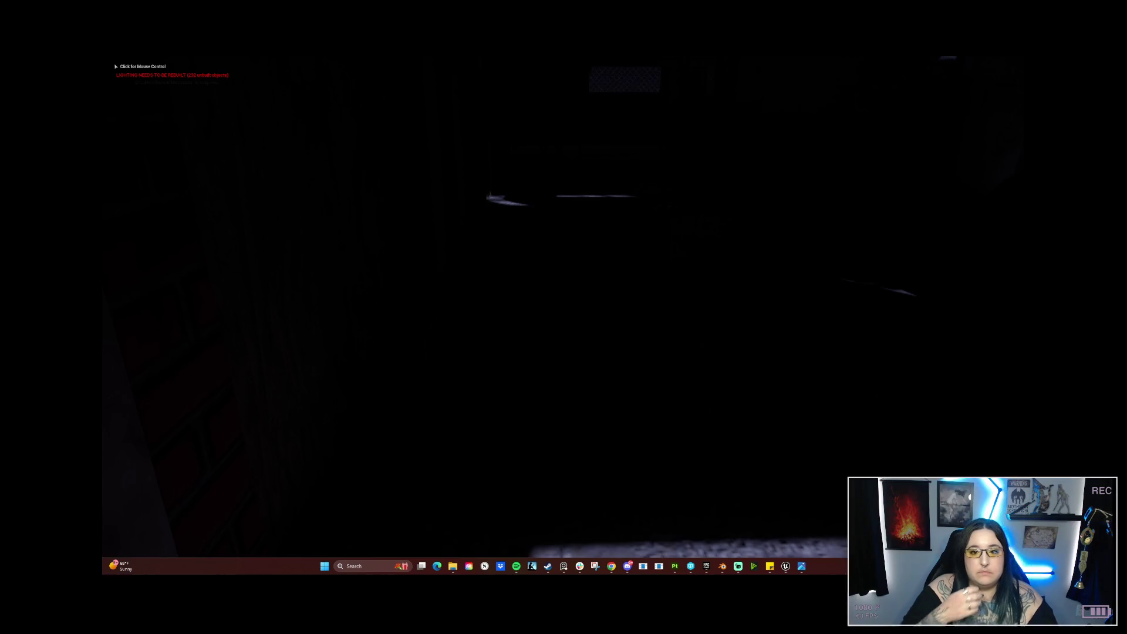
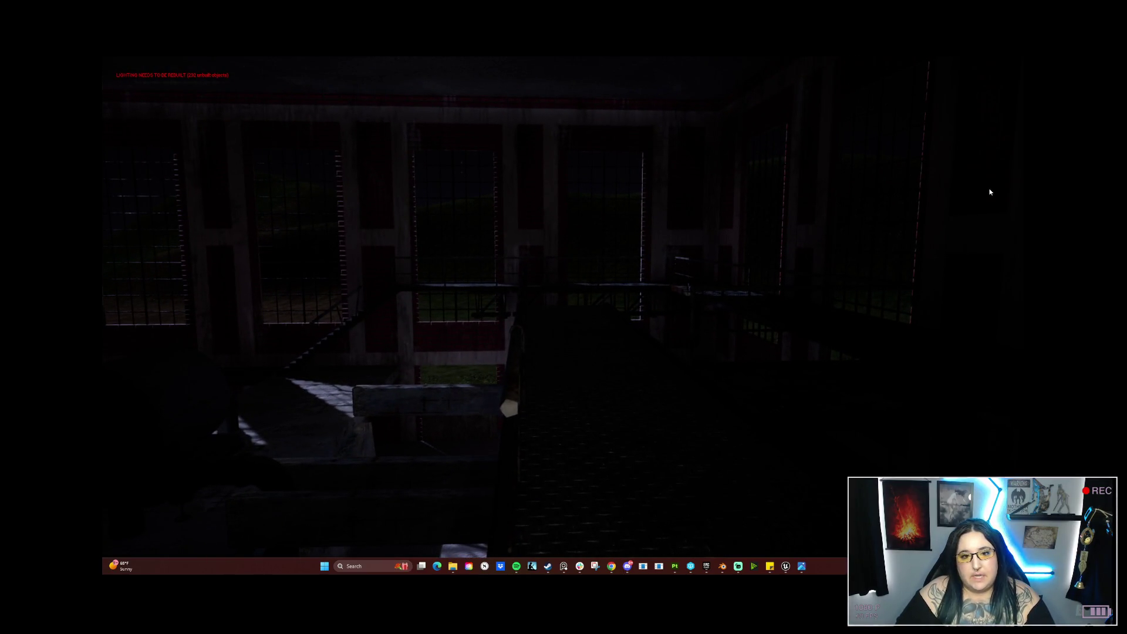
Step: Stop Play-in-Editor, turn the view across the catwalks, and exit immersive mode to restore the editor panels
{"action": "key", "text": "Escape"}
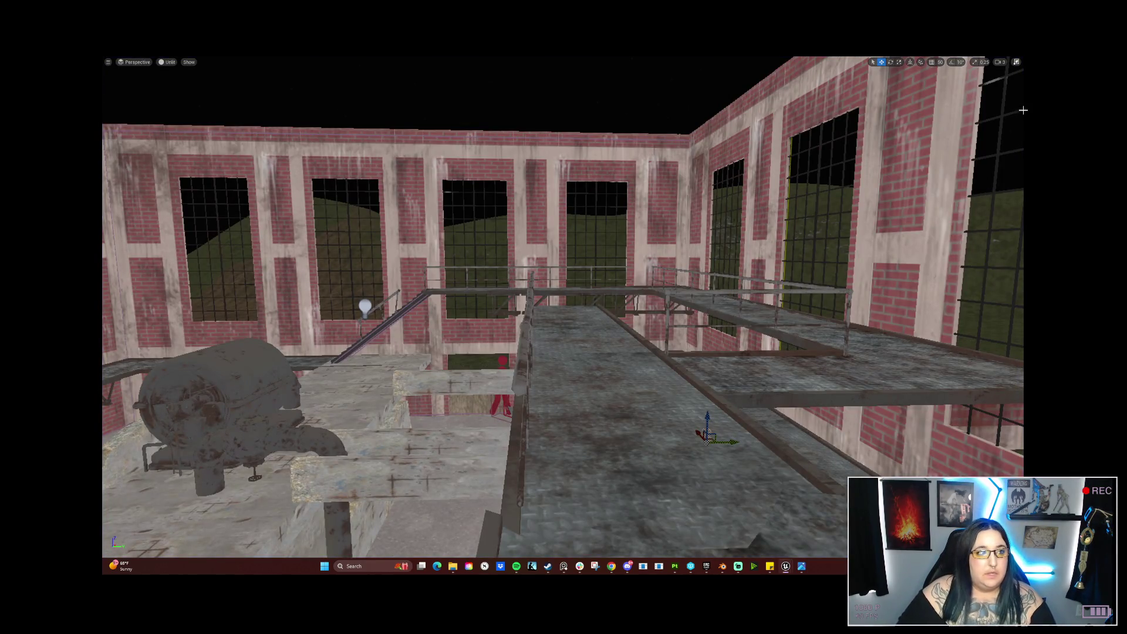
{"action": "left_click_drag", "start_coordinate": [1023, 111], "coordinate": [1027, 110]}
{"action": "key", "text": "F11"}
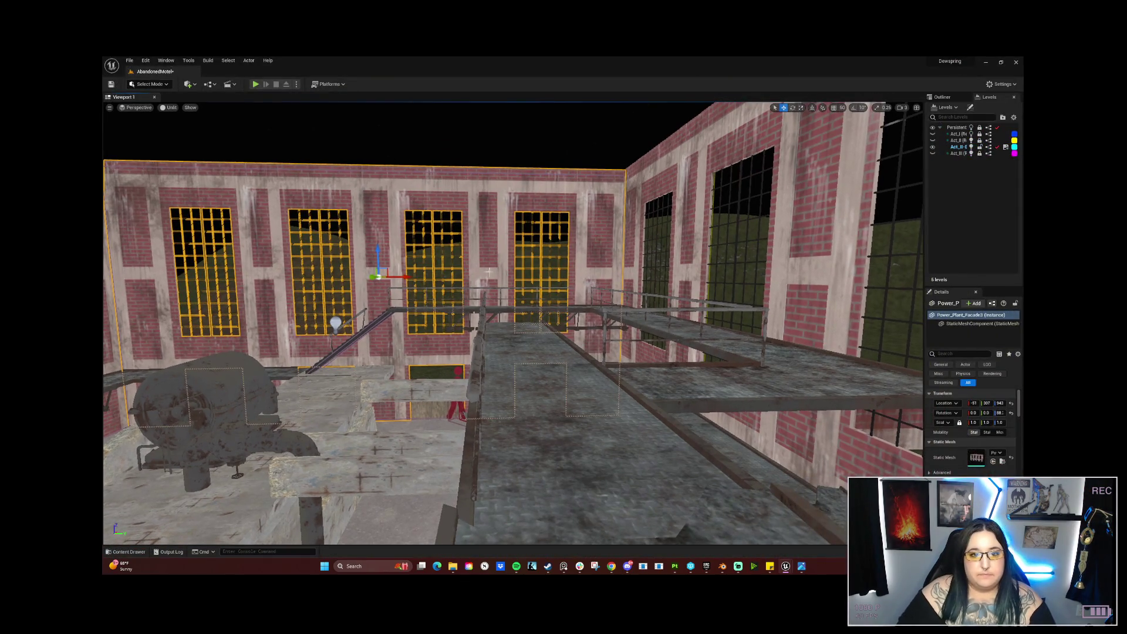
Step: Fly around the catwalk and brick walls, out through the wall opening past the truck to the crates and dumpster
{"action": "mouse_move", "coordinate": [510, 323]}
{"action": "left_mouse_down"}
{"action": "mouse_move", "coordinate": [446, 314]}
{"action": "mouse_move", "coordinate": [434, 294]}
{"action": "left_mouse_up"}
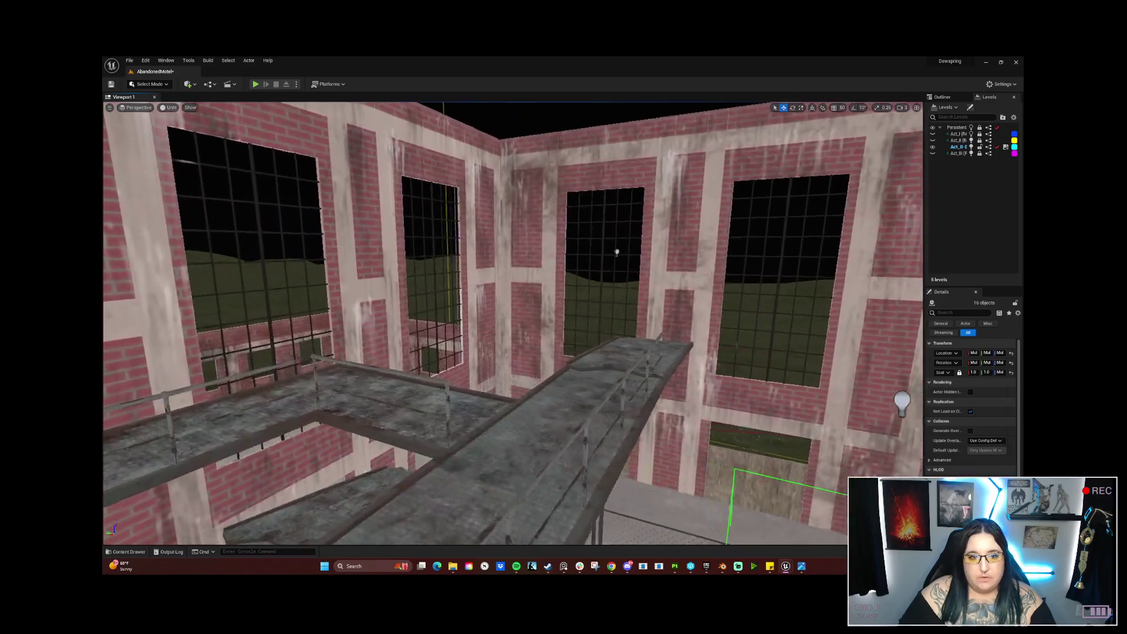
{"action": "mouse_move", "coordinate": [616, 252]}
{"action": "left_mouse_down"}
{"action": "mouse_move", "coordinate": [644, 247]}
{"action": "mouse_move", "coordinate": [505, 185]}
{"action": "left_mouse_up"}
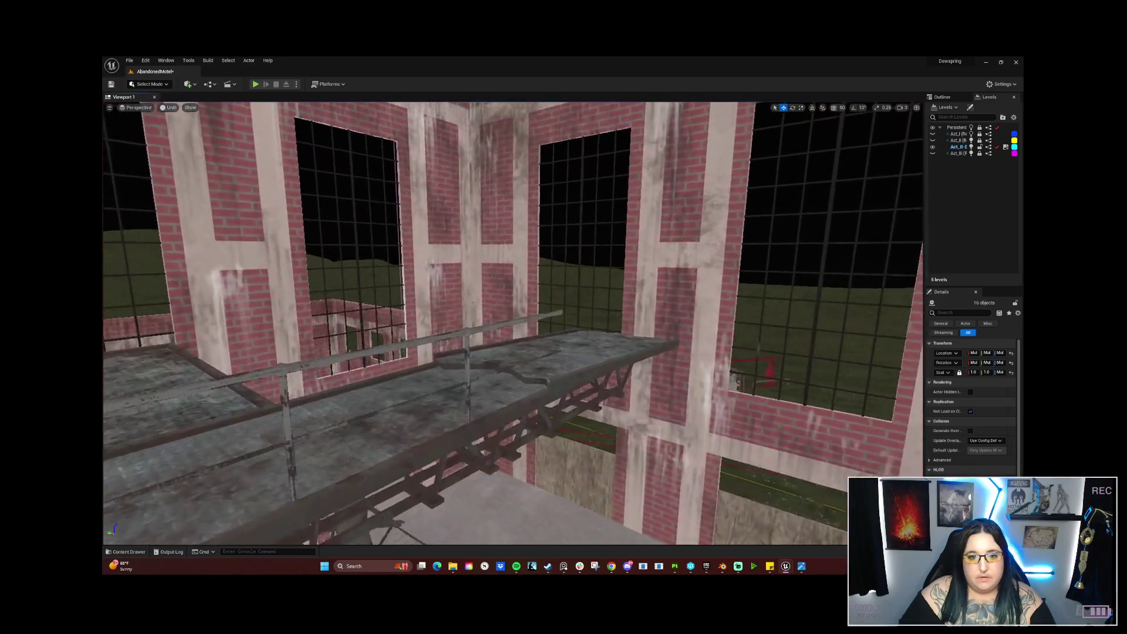
{"action": "left_click_drag", "start_coordinate": [505, 247], "coordinate": [658, 368]}
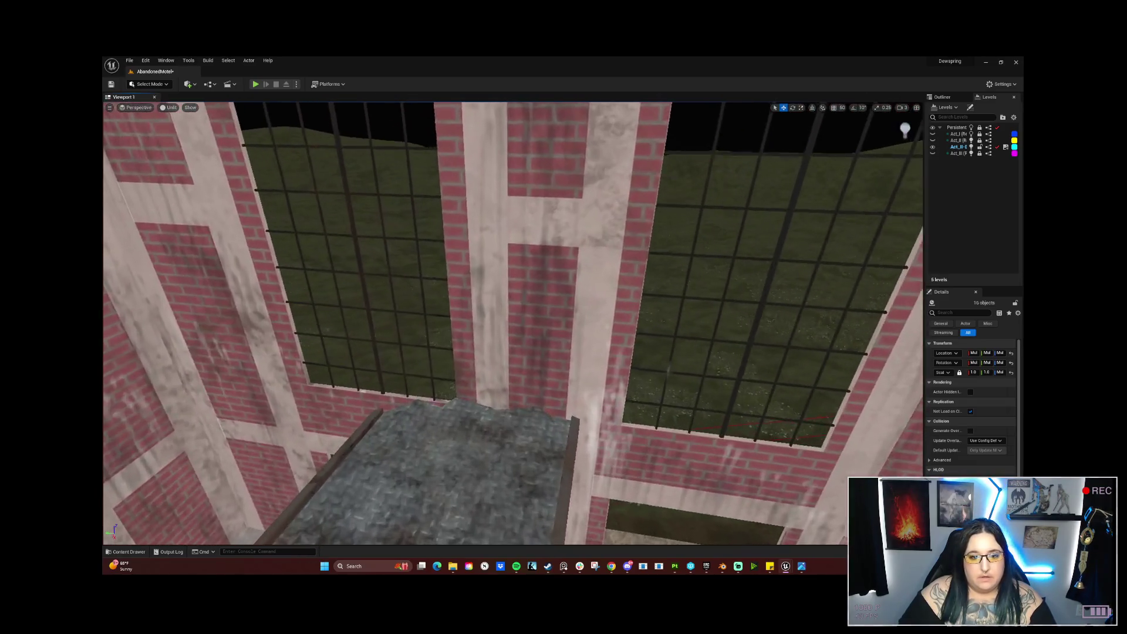
{"action": "mouse_move", "coordinate": [510, 322]}
{"action": "left_mouse_down"}
{"action": "mouse_move", "coordinate": [513, 375]}
{"action": "mouse_move", "coordinate": [431, 314]}
{"action": "left_mouse_up"}
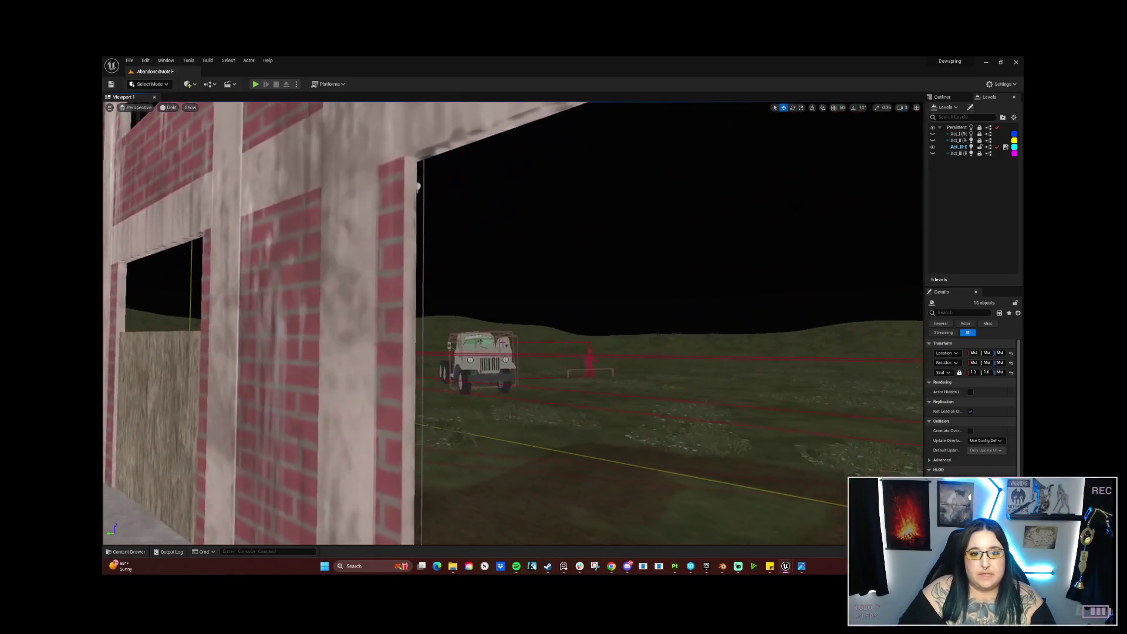
{"action": "left_click_drag", "start_coordinate": [432, 313], "coordinate": [425, 311]}
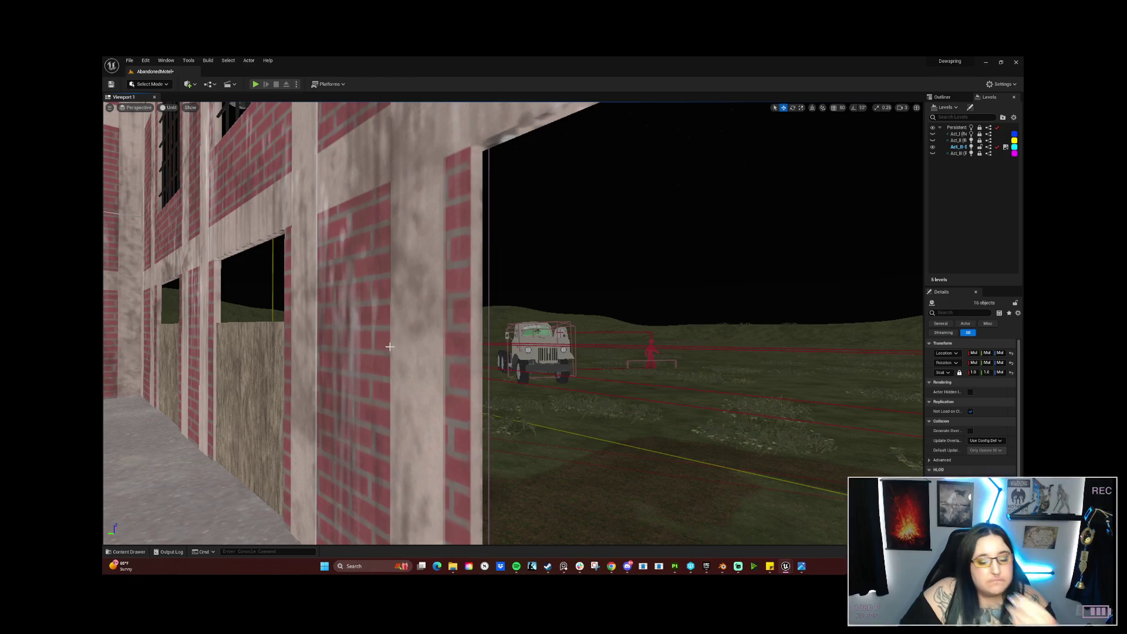
{"action": "mouse_move", "coordinate": [390, 338]}
{"action": "left_mouse_down"}
{"action": "mouse_move", "coordinate": [305, 282]}
{"action": "mouse_move", "coordinate": [343, 274]}
{"action": "left_mouse_up"}
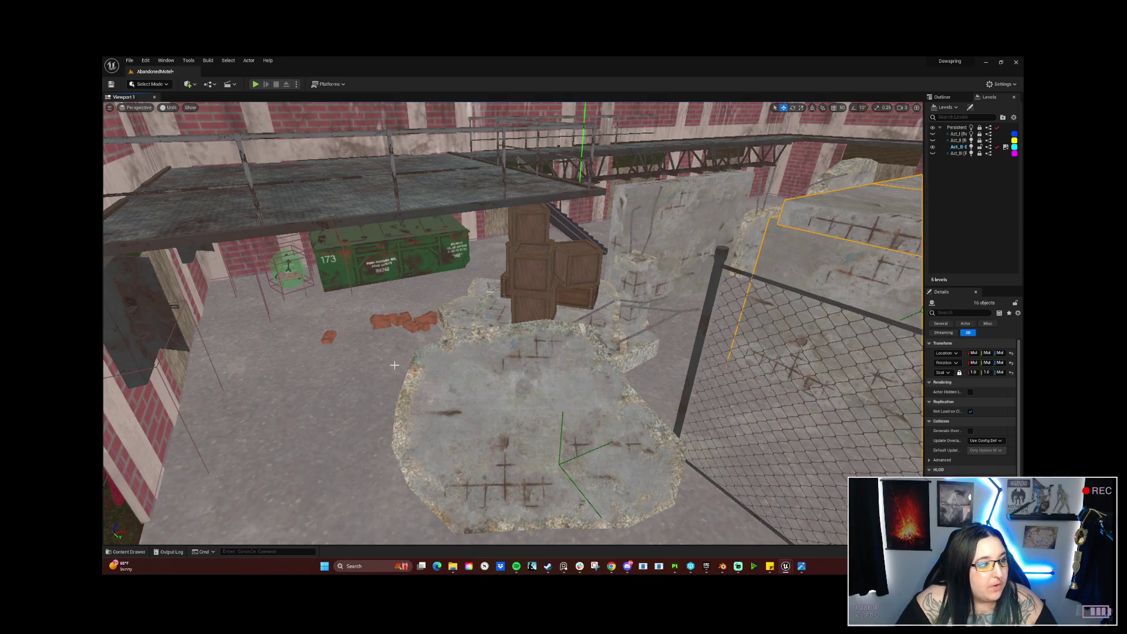
{"action": "left_click_drag", "start_coordinate": [415, 315], "coordinate": [415, 315]}
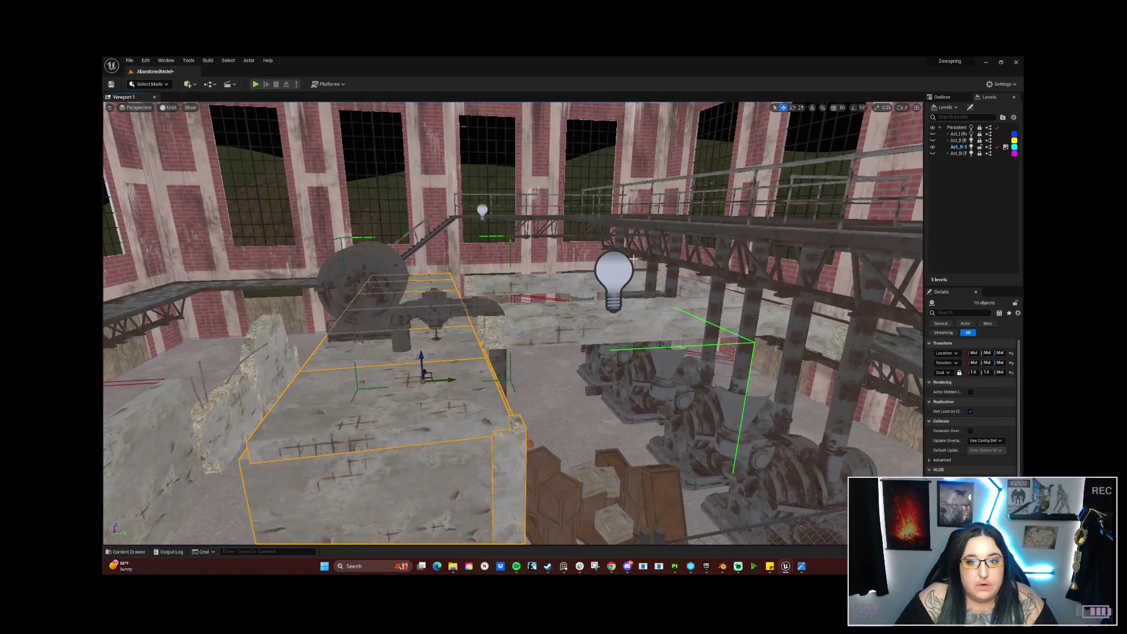
Step: Select the wooden crates, then fly over the machinery and select the Beam7 beam beside the generators
{"action": "left_click", "coordinate": [659, 491]}
{"action": "left_click_drag", "start_coordinate": [191, 365], "coordinate": [190, 365]}
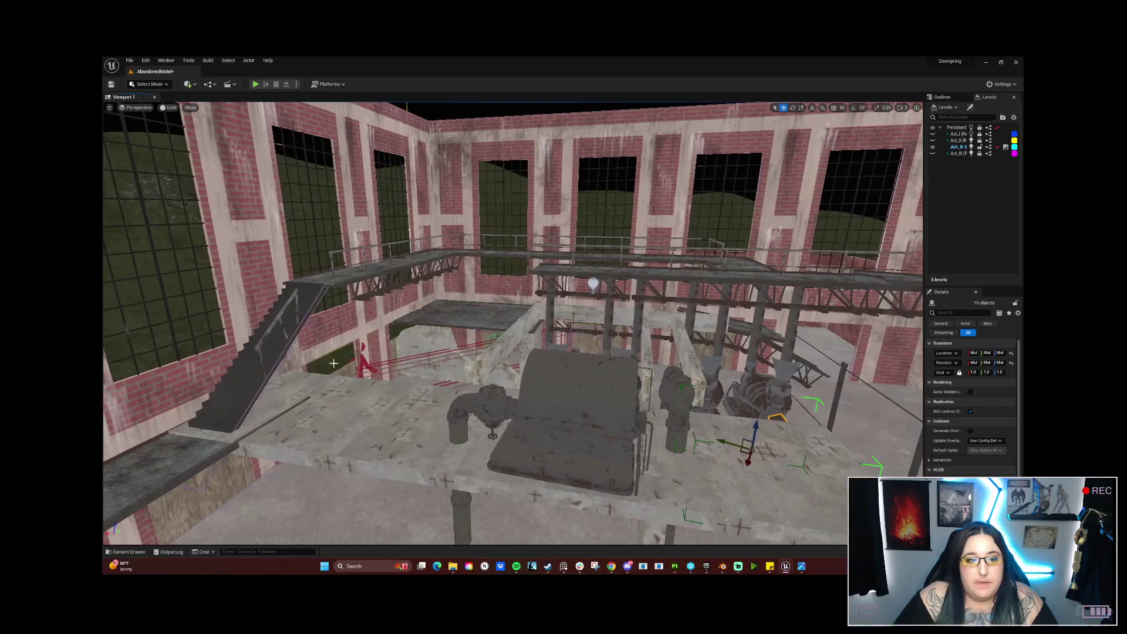
{"action": "left_click", "coordinate": [486, 343]}
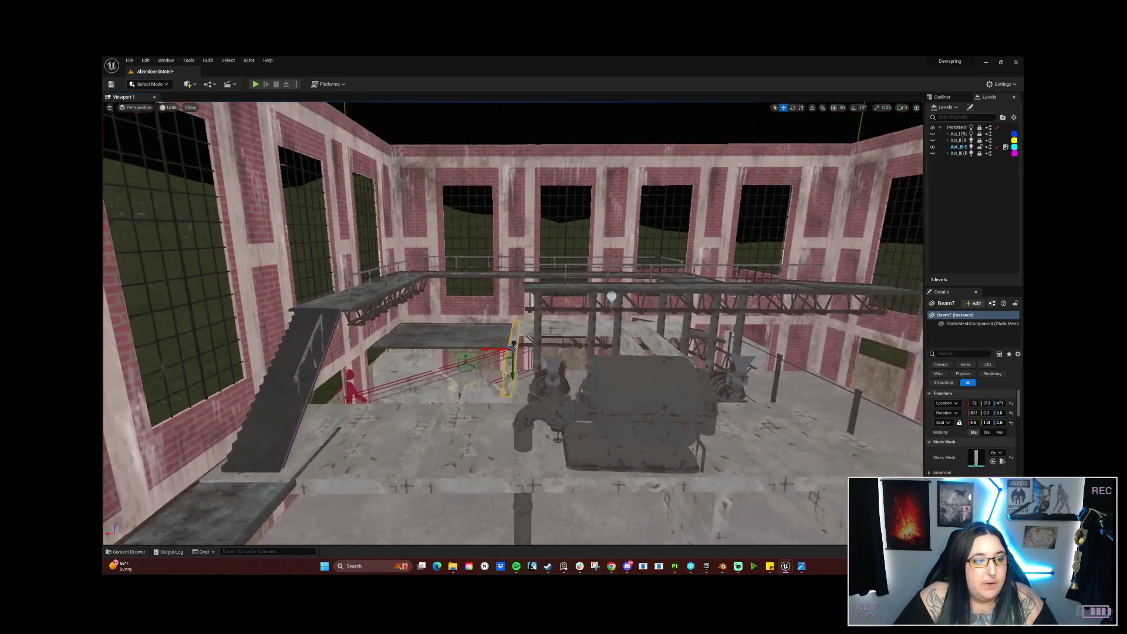